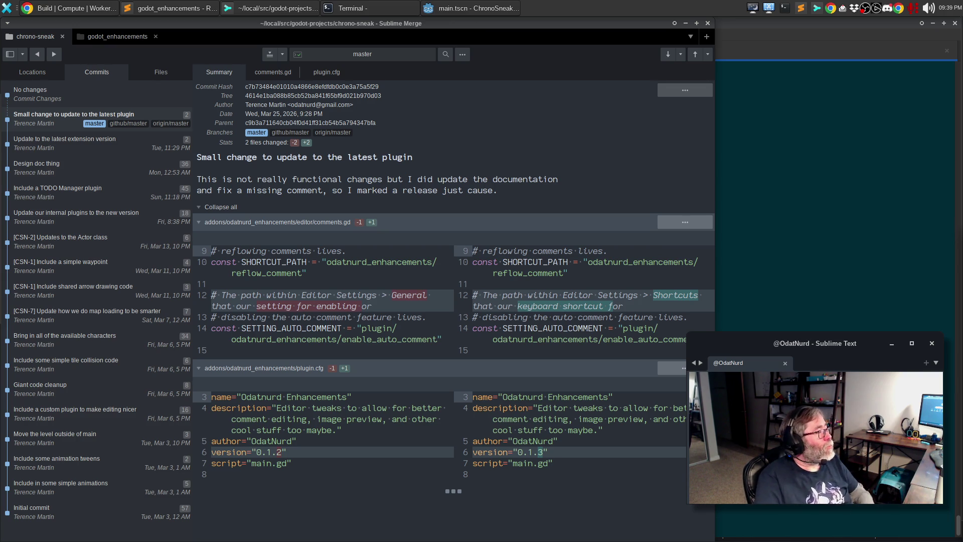
Switch from Sublime Merge's commit diff to the Cloudflare worker.js editor in Chrome
left_click(83, 5)
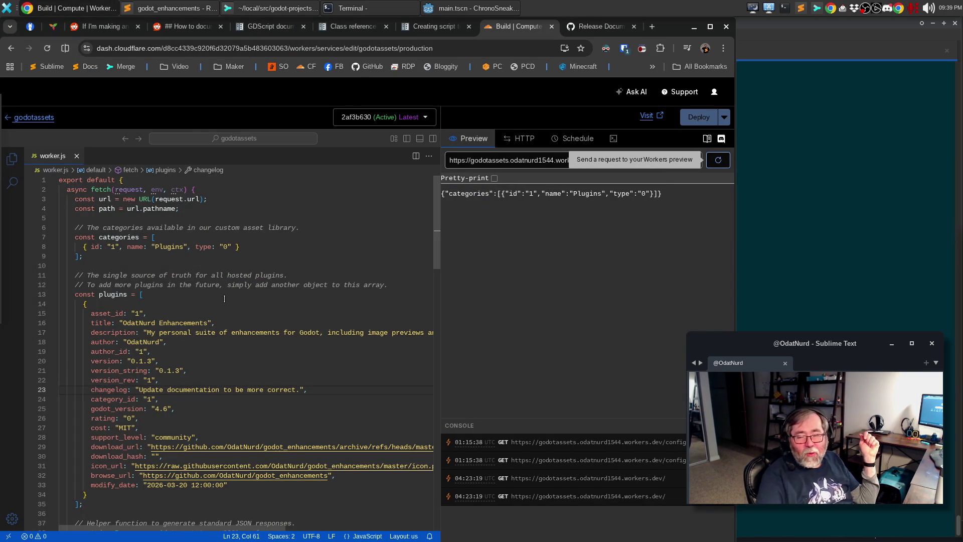
Review the worker.js hosted plugins array and request routes, then switch to Godot's AssetLib
left_click(268, 276)
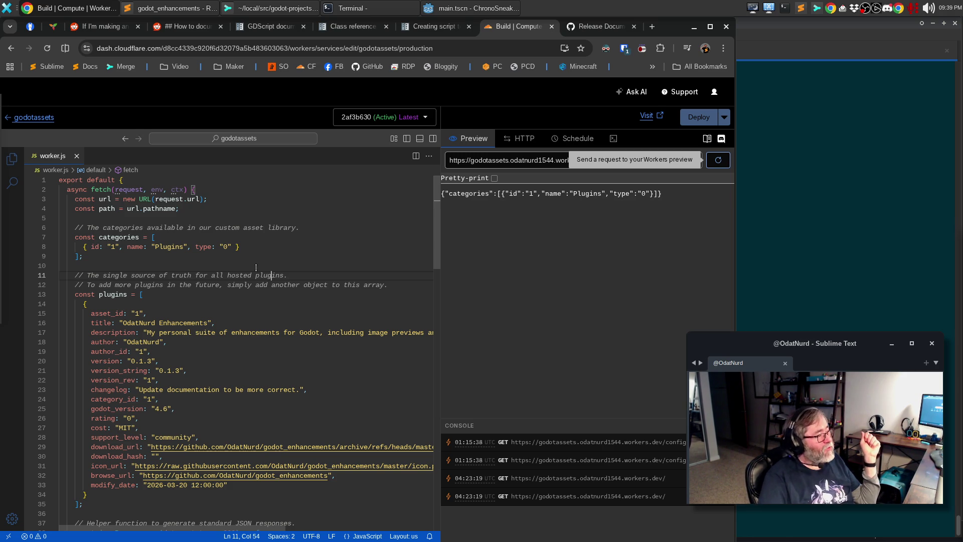
scroll(251, 281, "down", 10)
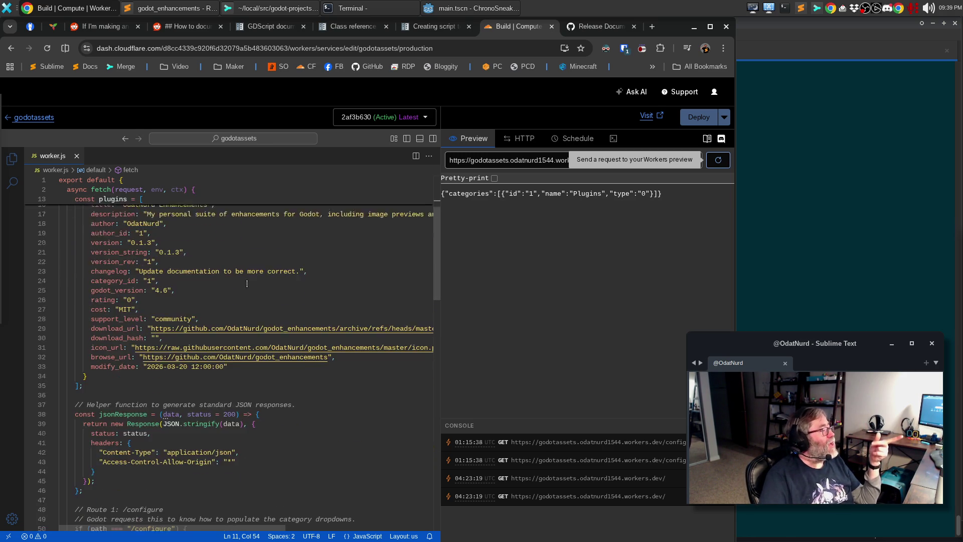
scroll(243, 289, "down", 5)
scroll(245, 288, "up", 6)
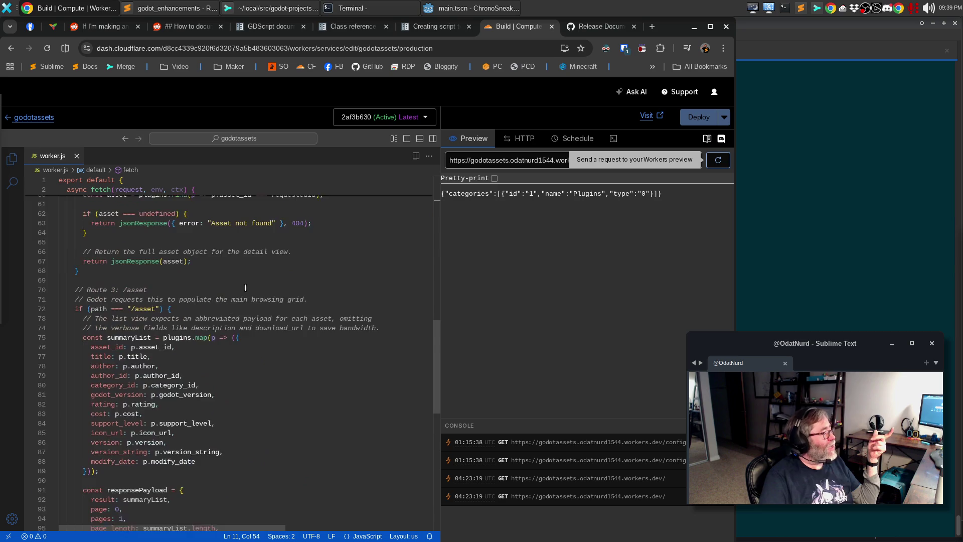
scroll(246, 287, "up", 8)
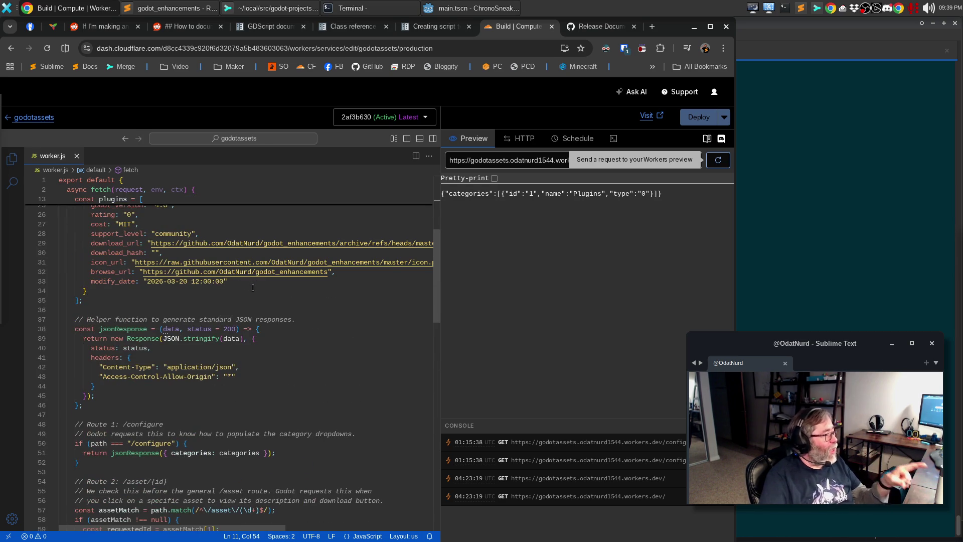
left_click(472, 8)
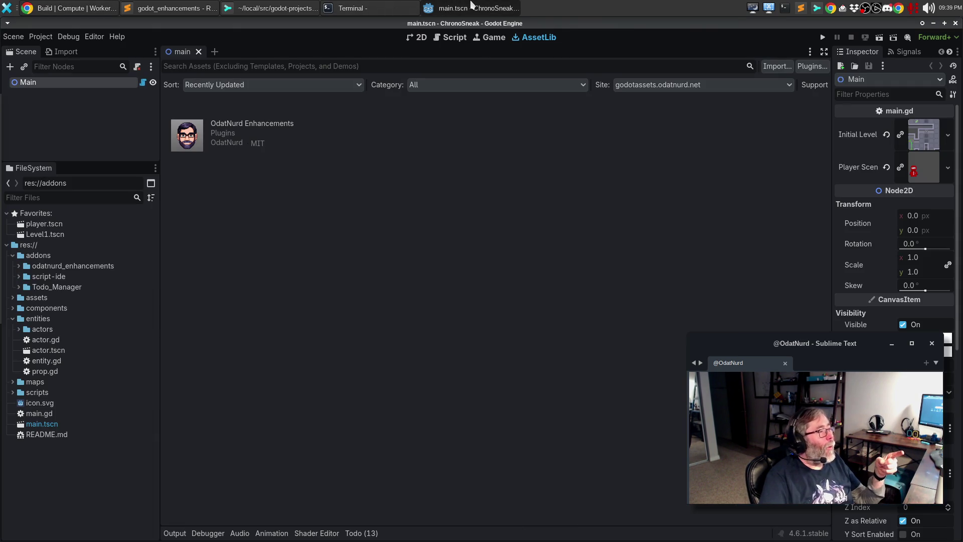
Check the OdatNurd Enhancements asset shows version 0.1.3 and MIT licence, then return to Chrome
left_click(231, 127)
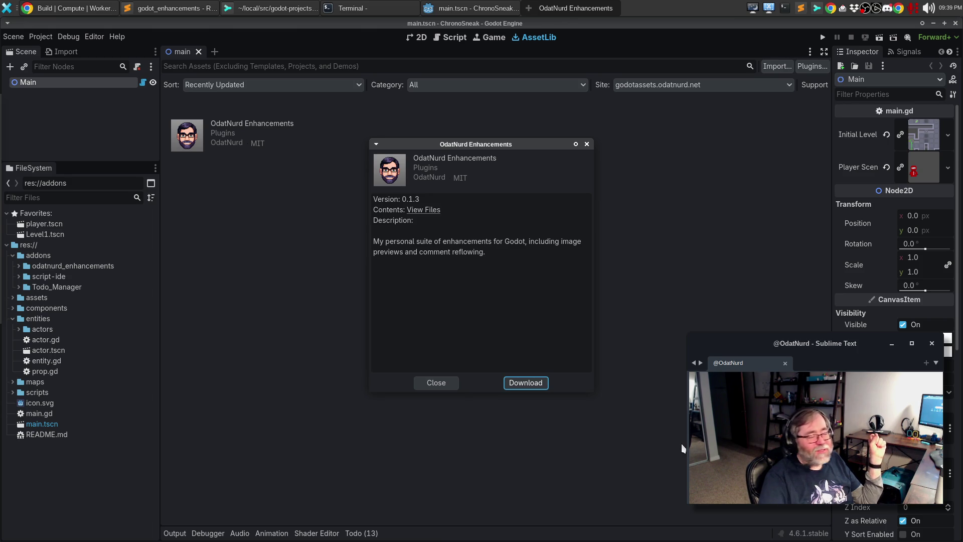
left_click(444, 381)
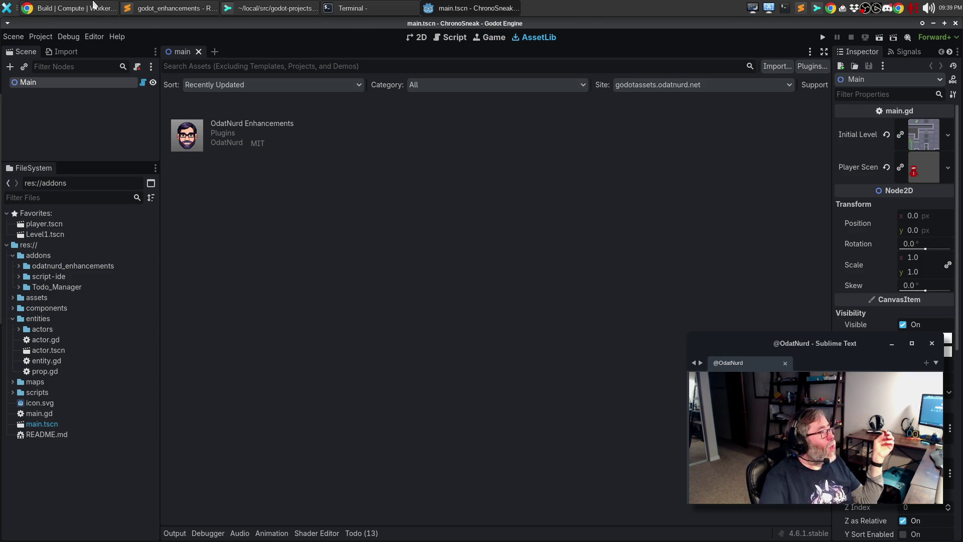
left_click(68, 8)
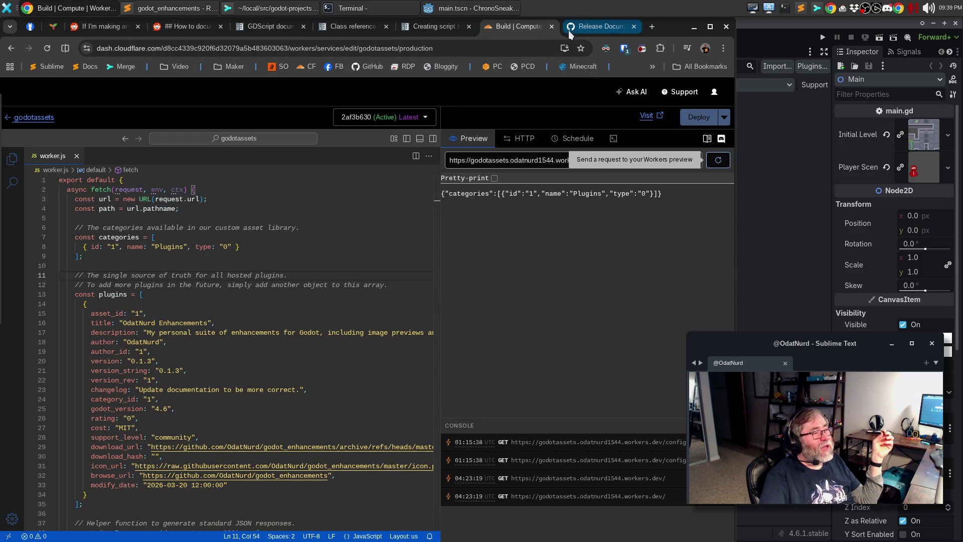
Close the 'Build | Compute' and 'Release Documentation' tabs, then bring the Terminal forward
left_click(552, 28)
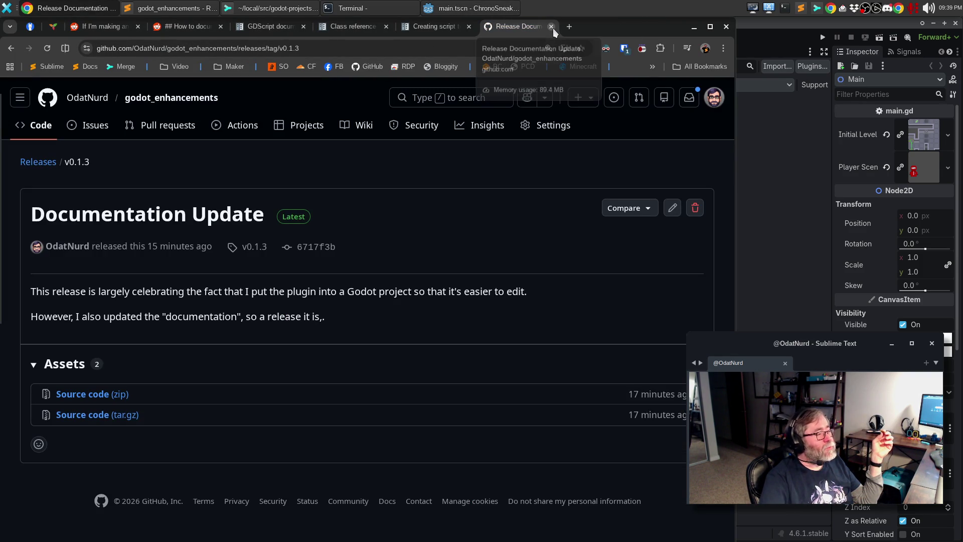
left_click(553, 28)
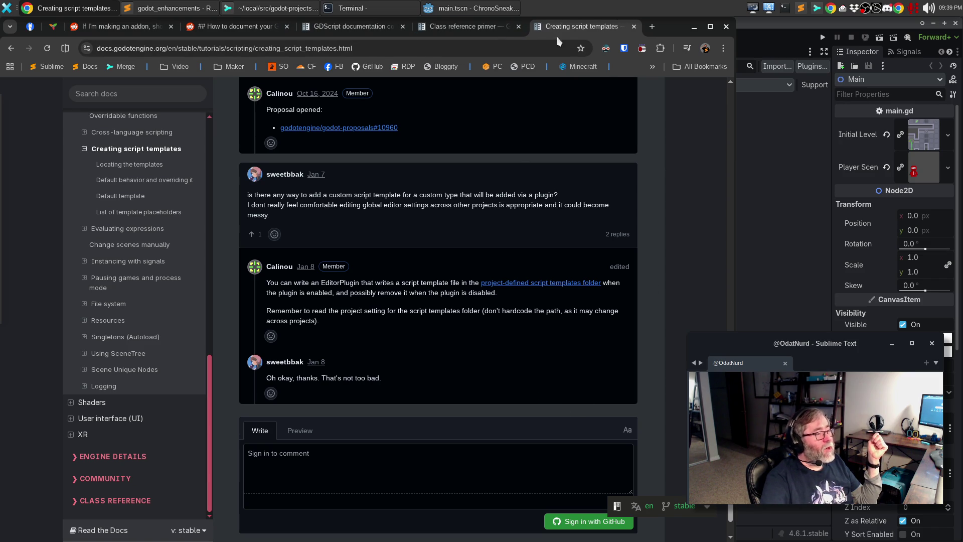
left_click(381, 10)
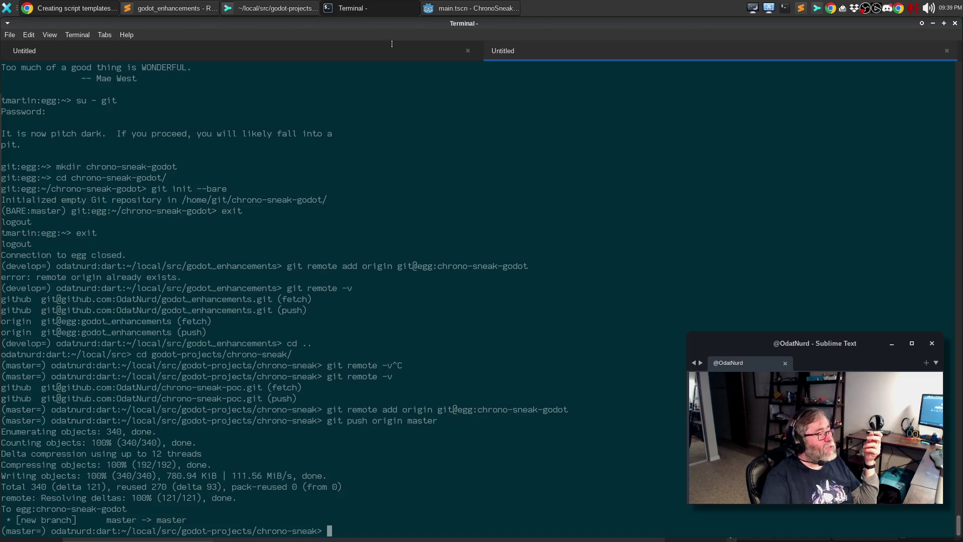
Close both terminal sessions with Ctrl+D so the Terminal window closes
key("ctrl+d")
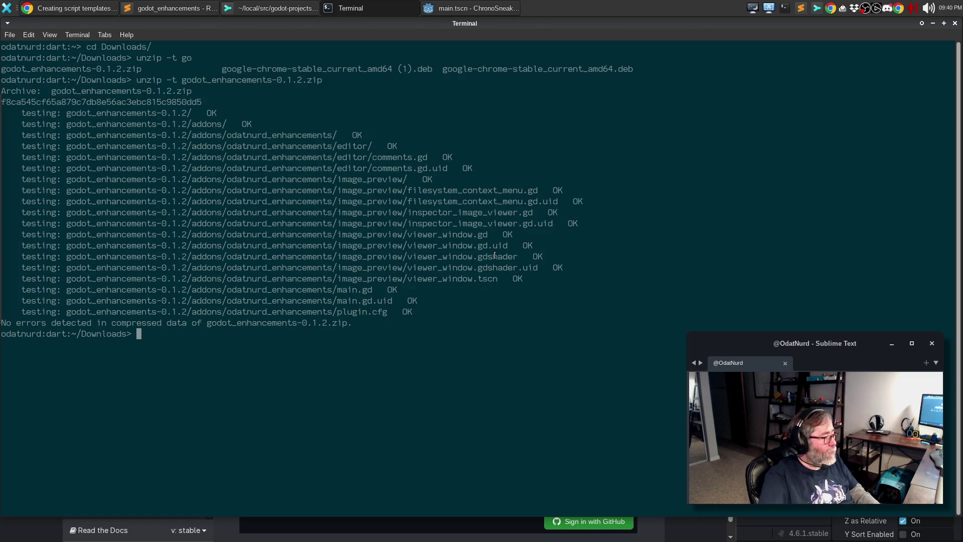
key("ctrl+d")
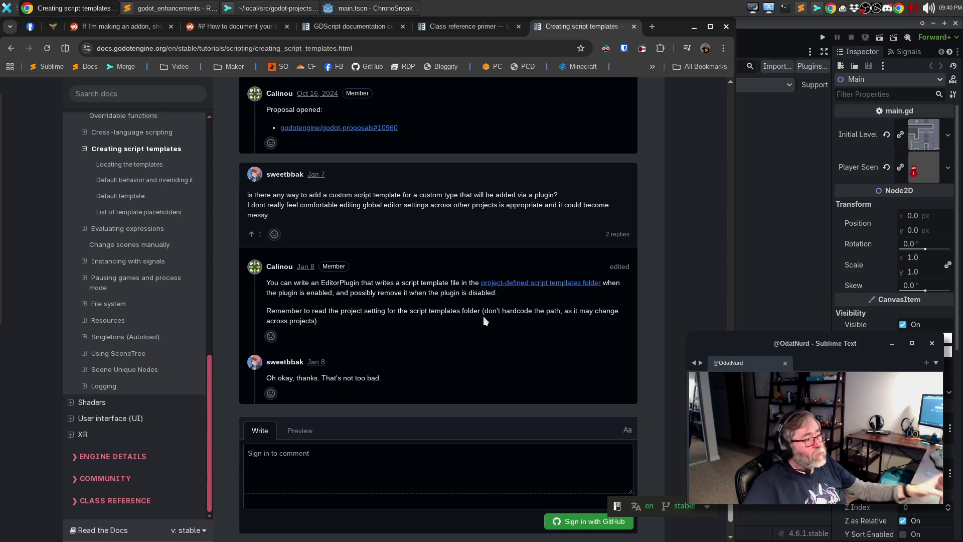
In Sublime Text, look for chrono-sneak in the project switcher, then dismiss it
left_click(188, 14)
left_click(295, 215)
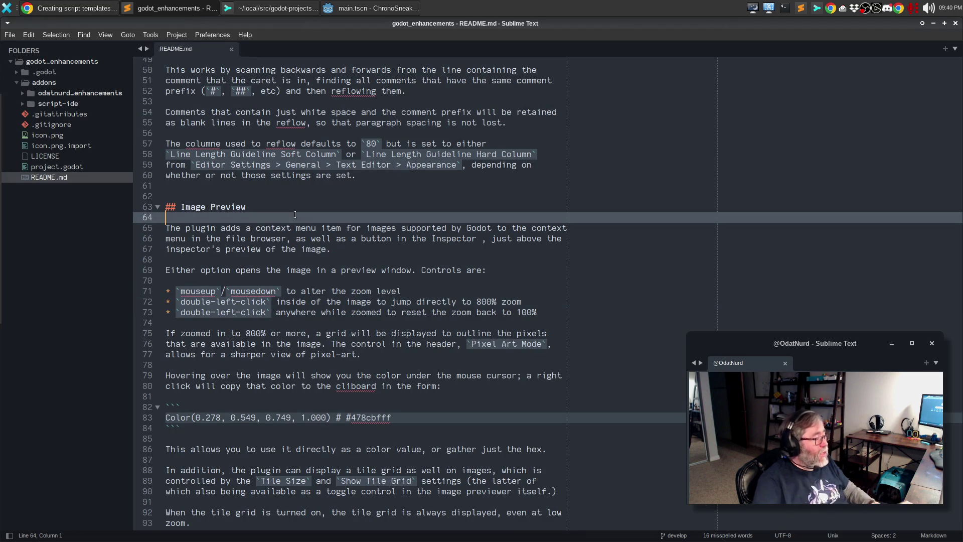
key("ctrl+alt+p")
type("chr")
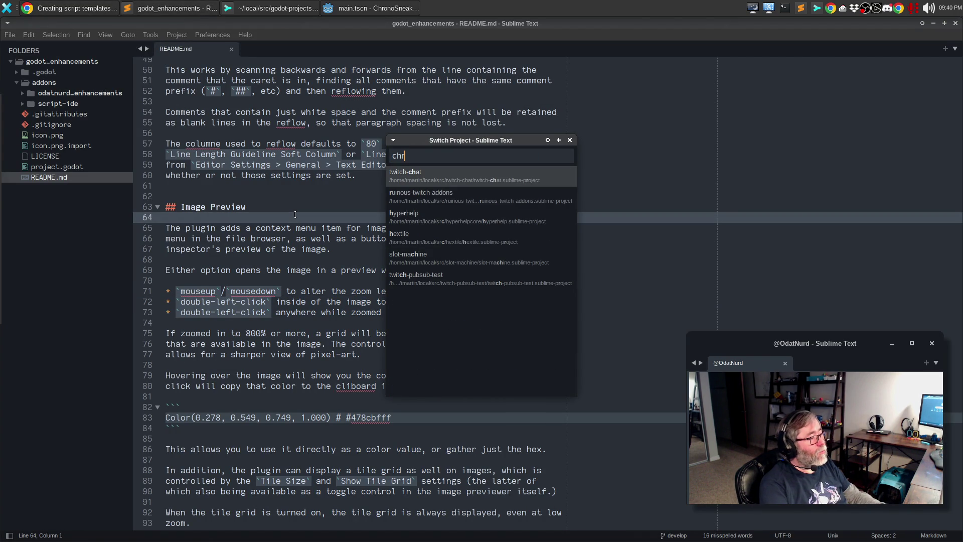
key("BackSpace")
key("BackSpace")
key("BackSpace")
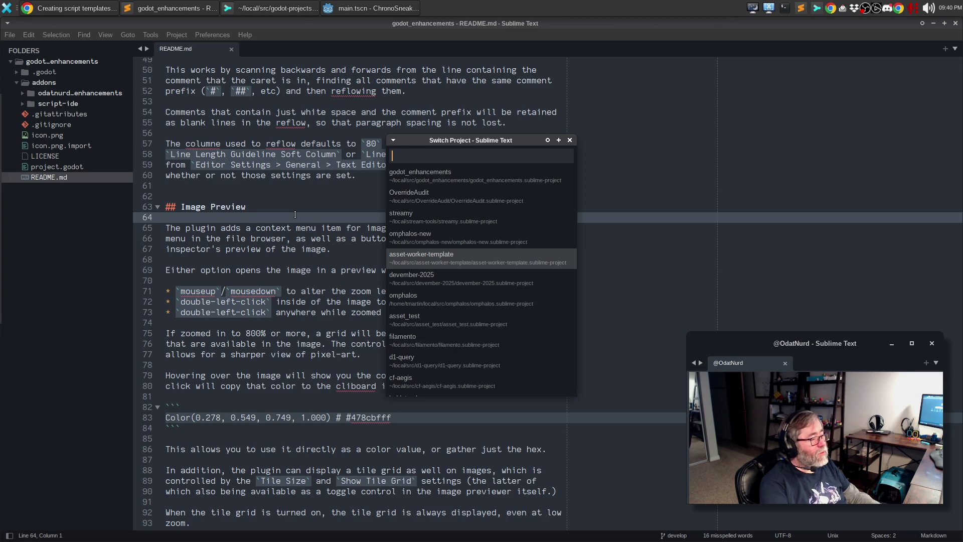
key("Escape")
In the Terminus panel, move up into godot-projects and list its contents
key("alt+grave")
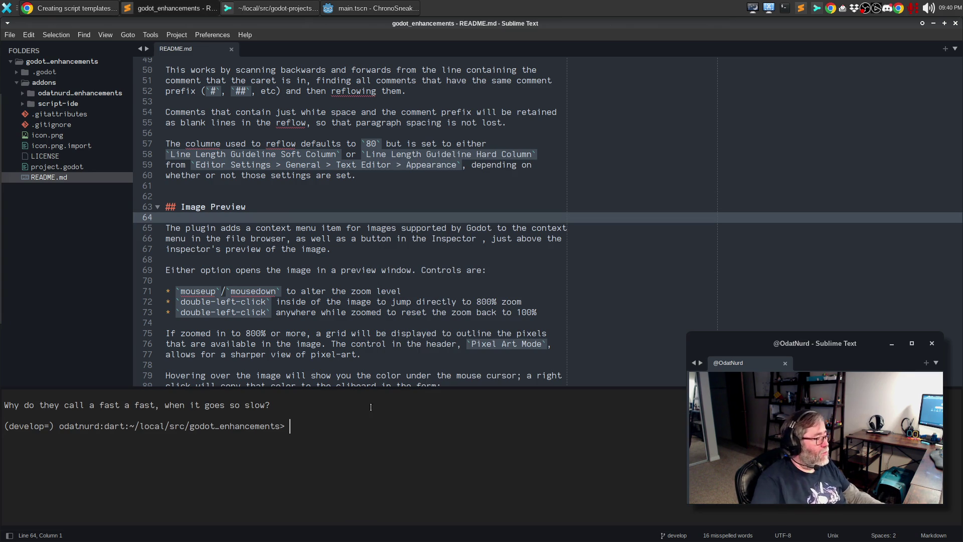
type("cd ..")
key("Return")
type("cd godot-projects/")
key("Return")
type("ll")
key("Return")
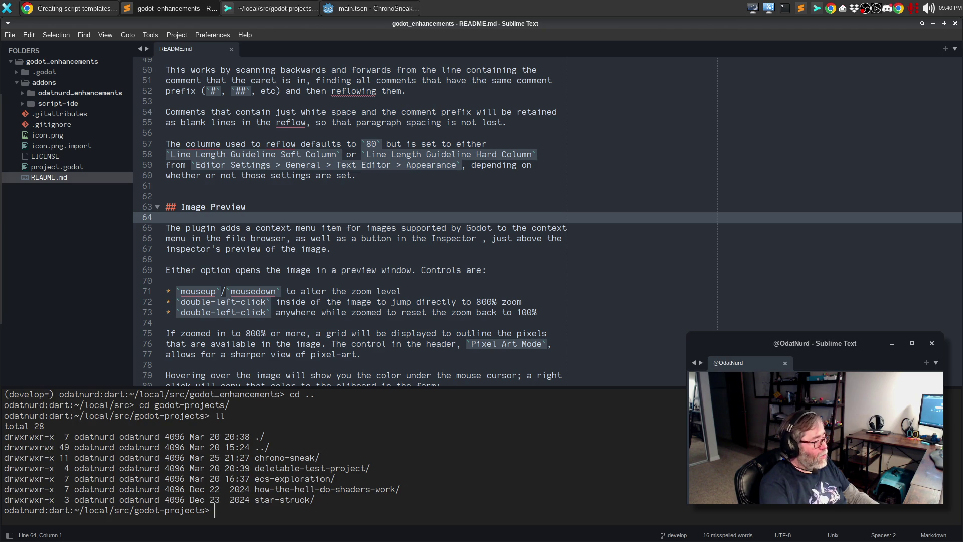
Change into the chrono-sneak folder and list its contents
type("chr")
key("Tab")
key("BackSpace")
key("BackSpace")
key("BackSpace")
type("cd chr")
key("Tab")
key("Return")
type("ll")
key("Return")
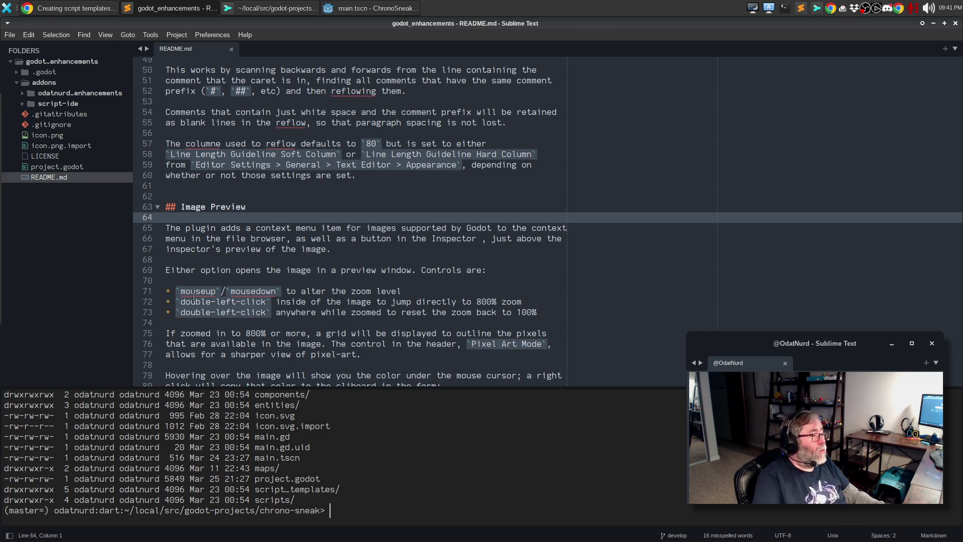
Close the godot_enhancements project and add the chrono-sneak folder with 'subl -a .'
key("Left")
key("ctrl+shift+p")
type("close")
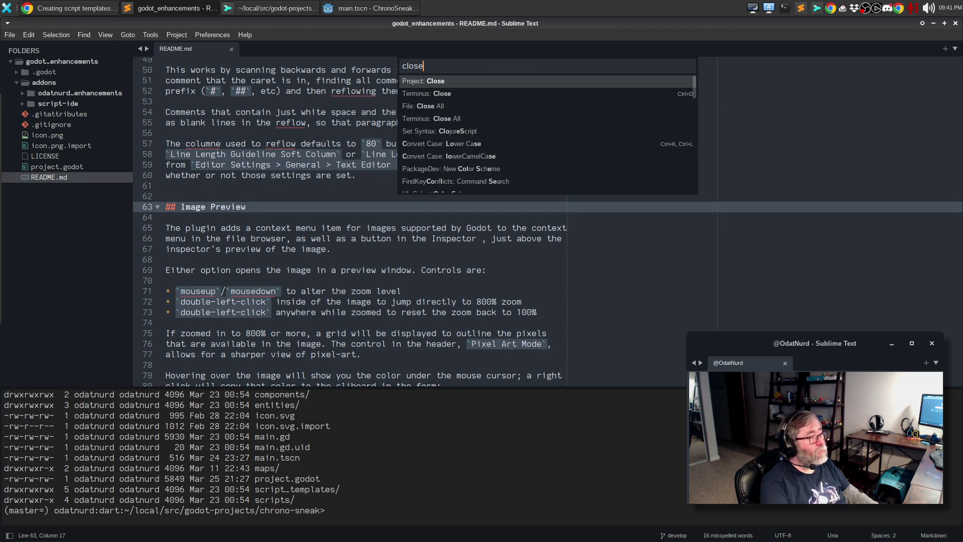
key("Return")
type("subl -a .")
key("Return")
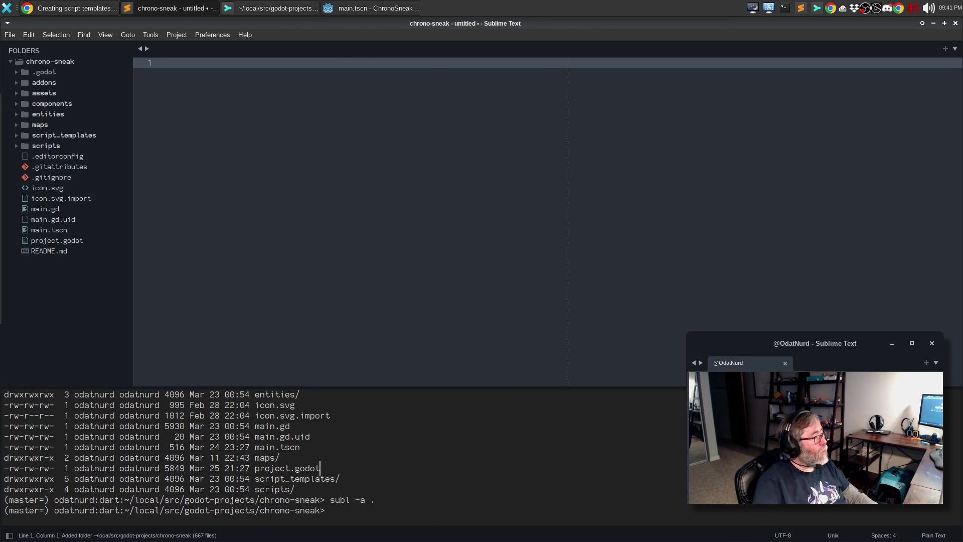
Close the terminal panel and browse Save Project As to the godot-projects/chrono-sneak folder
key("Escape")
left_click(210, 35)
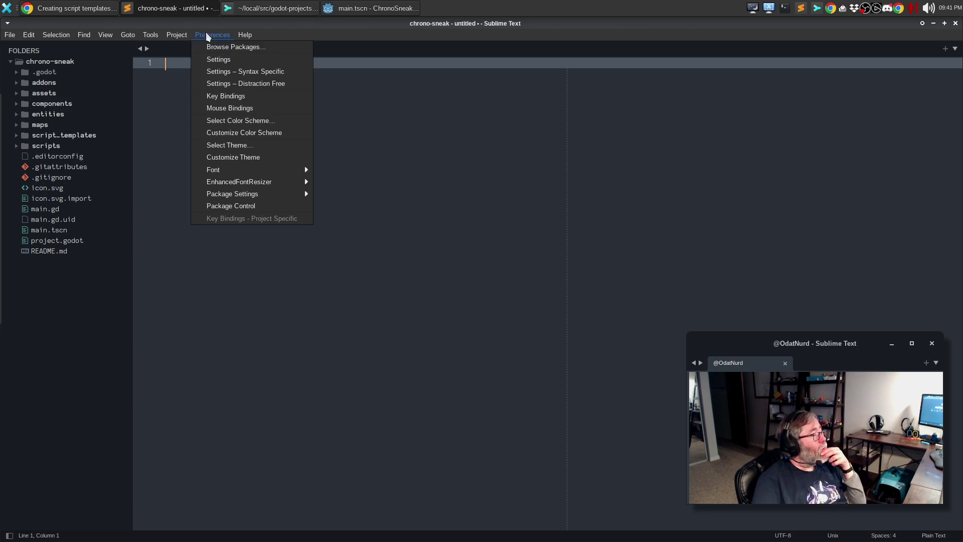
mouse_move(151, 35)
mouse_move(182, 37)
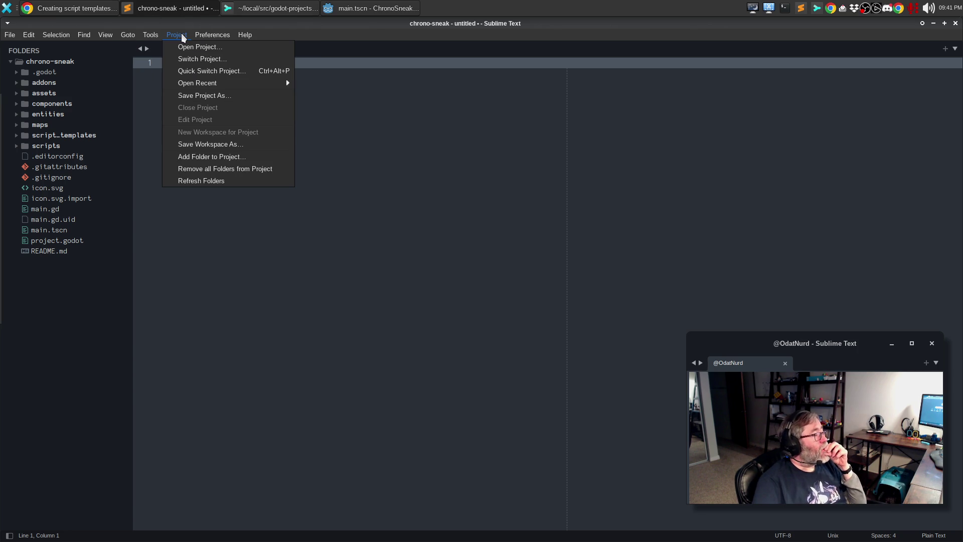
left_click(191, 94)
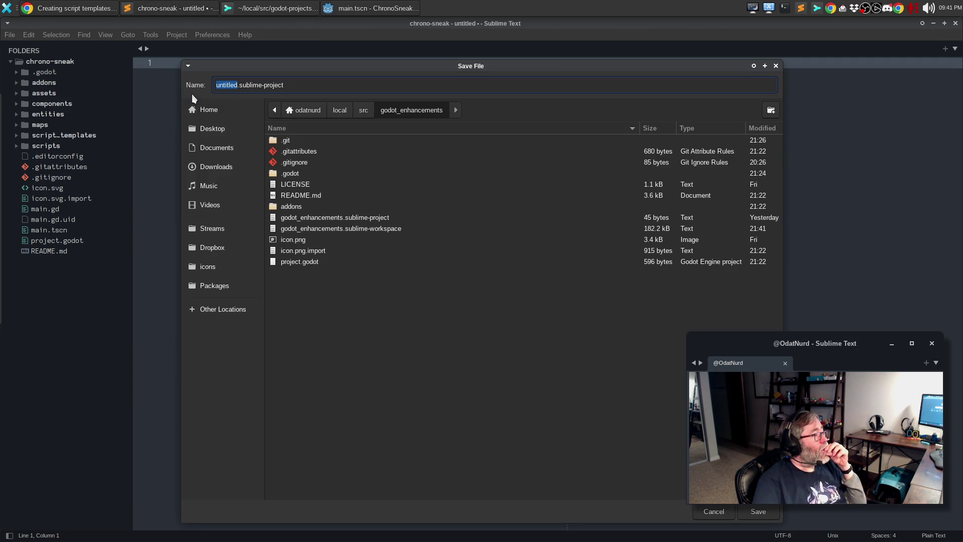
left_click(359, 111)
double_click(312, 306)
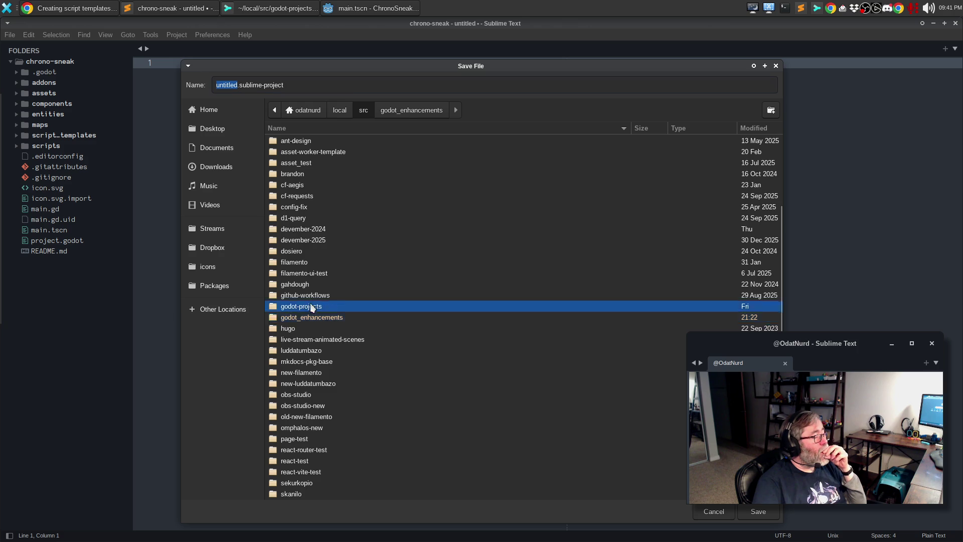
double_click(315, 140)
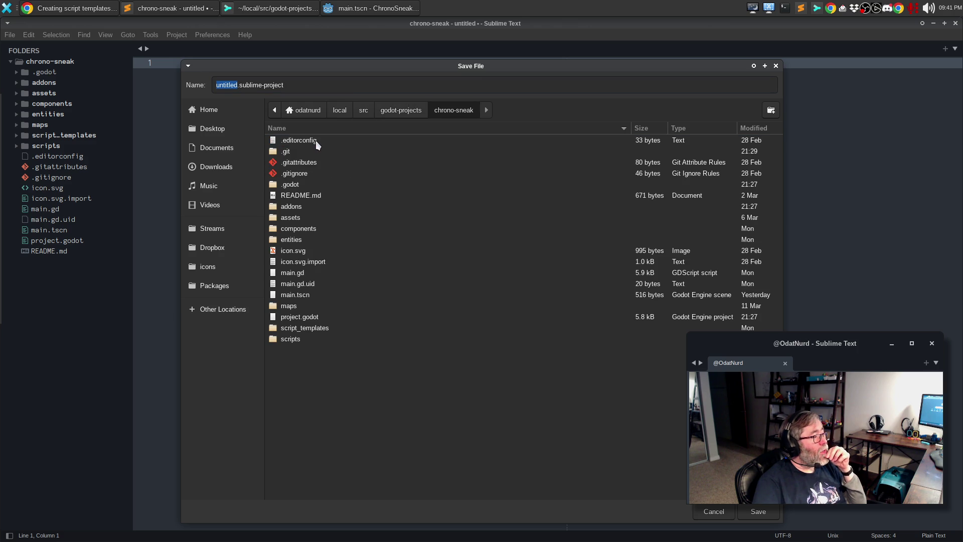
Save the project as chrono-sneak-poc.sublime-project, then switch to Godot's ChronoSneak editor
type("chron")
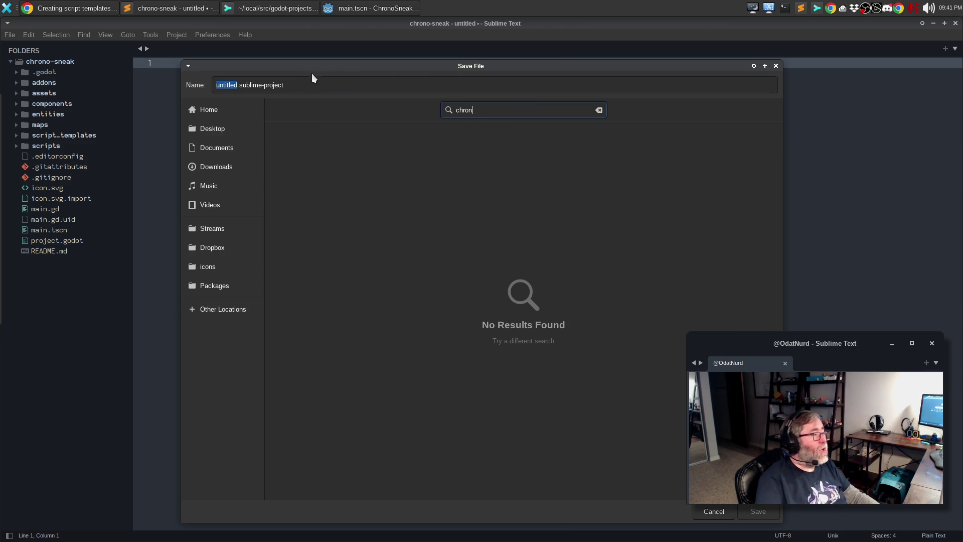
double_click(227, 92)
type("chrono-sne")
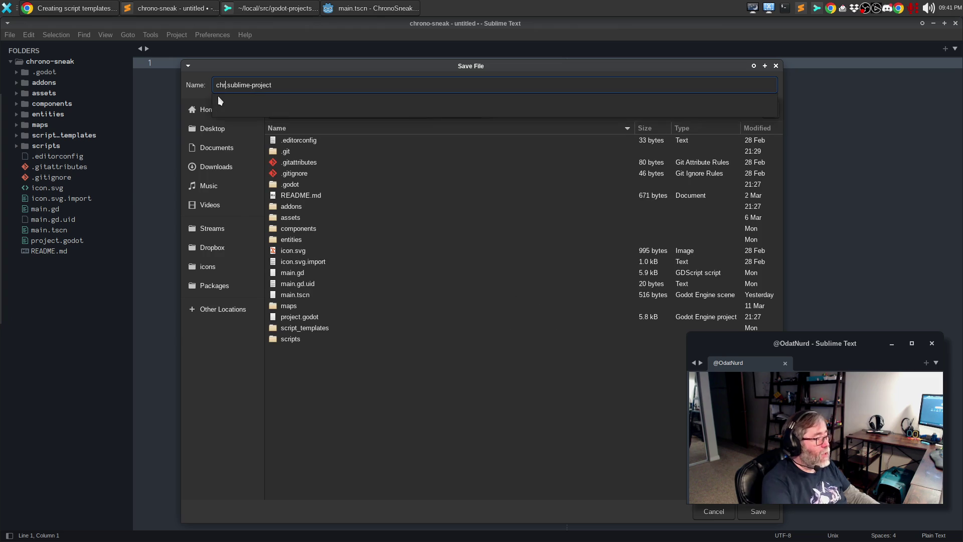
type("ak-poc")
key("Return")
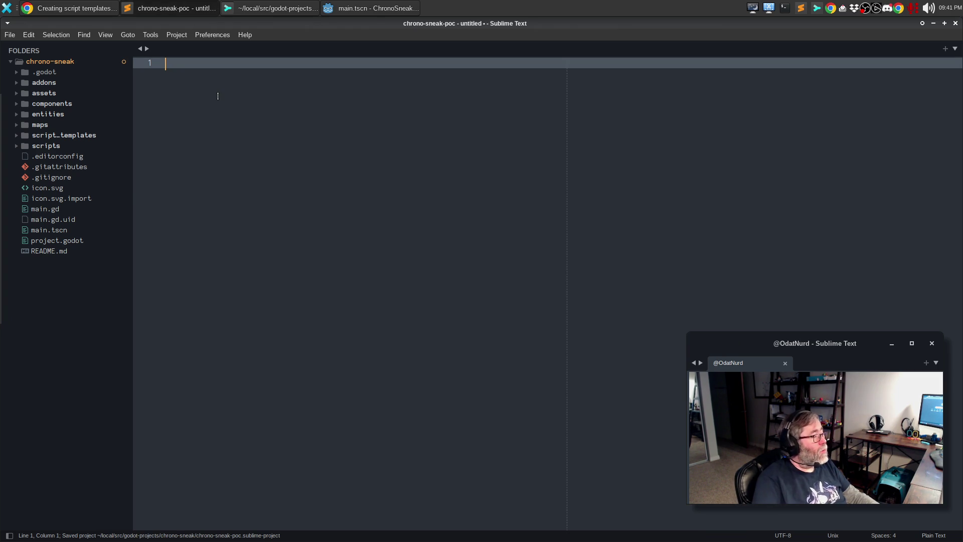
left_click(413, 6)
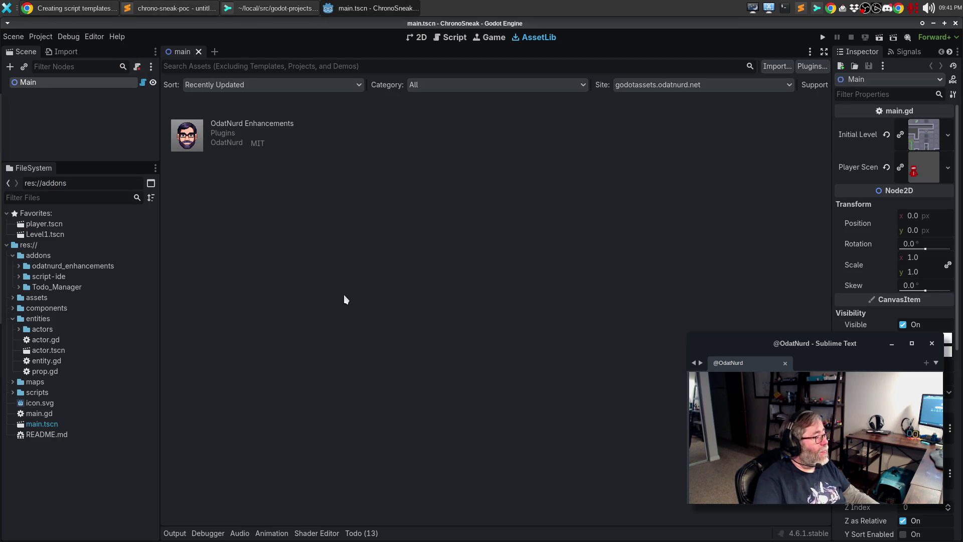
Reload the ChronoSneak project, collapse the addons folder, and return to the script templates docs
left_click(32, 36)
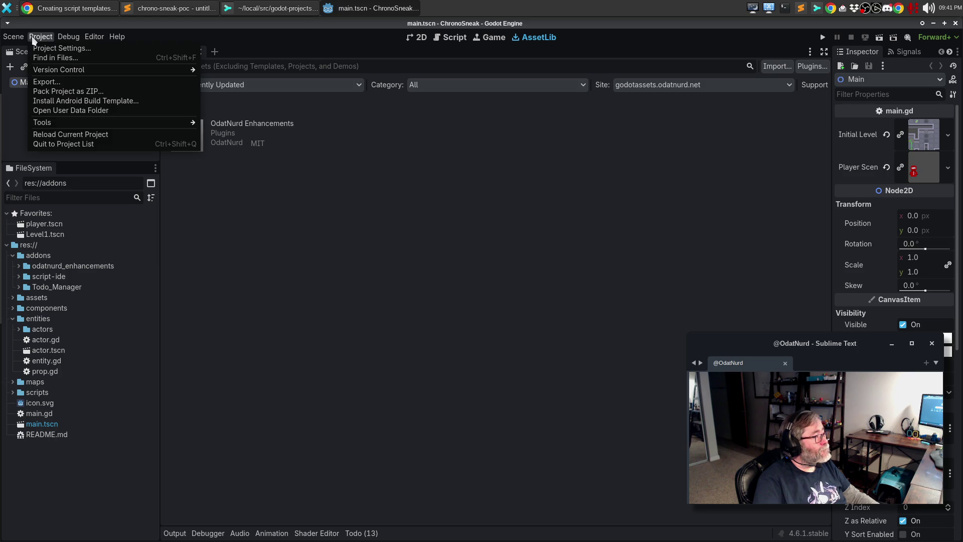
left_click(78, 137)
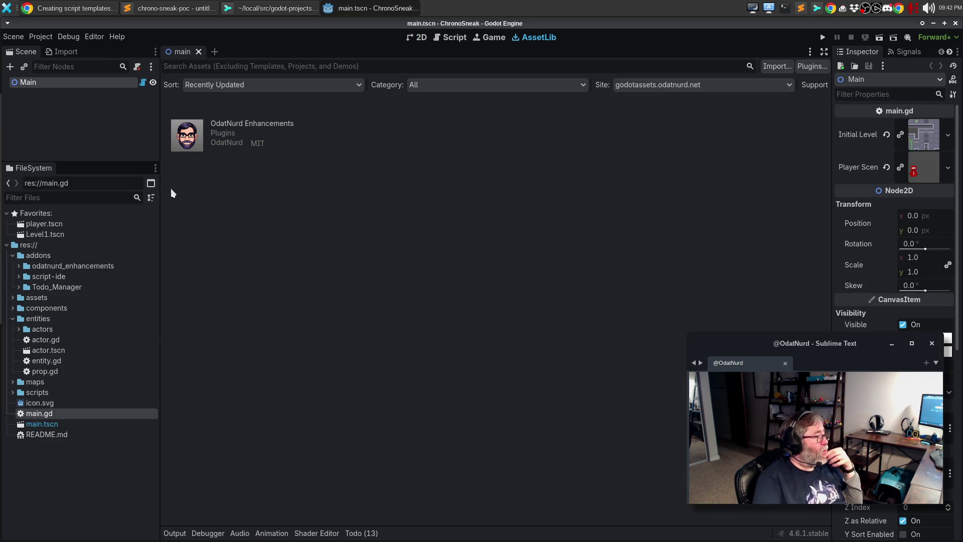
left_click(13, 255)
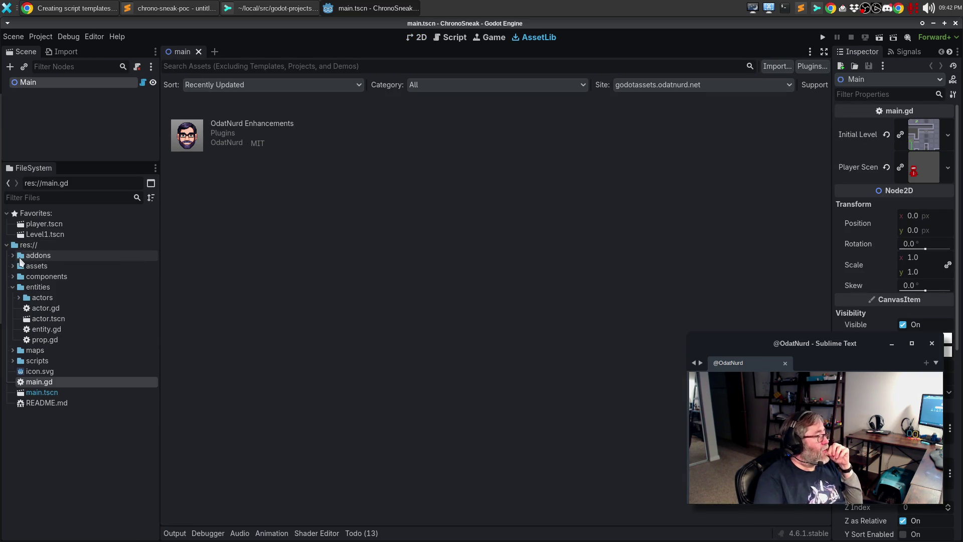
left_click(105, 9)
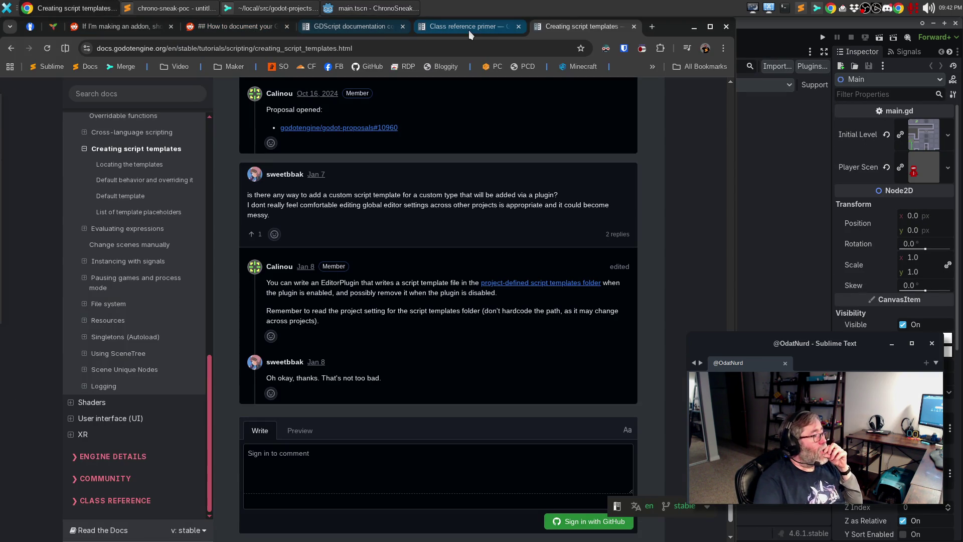
Google 'does godot ignore files it does not understand in the project folder' and open the .gdignore thread
left_click(652, 27)
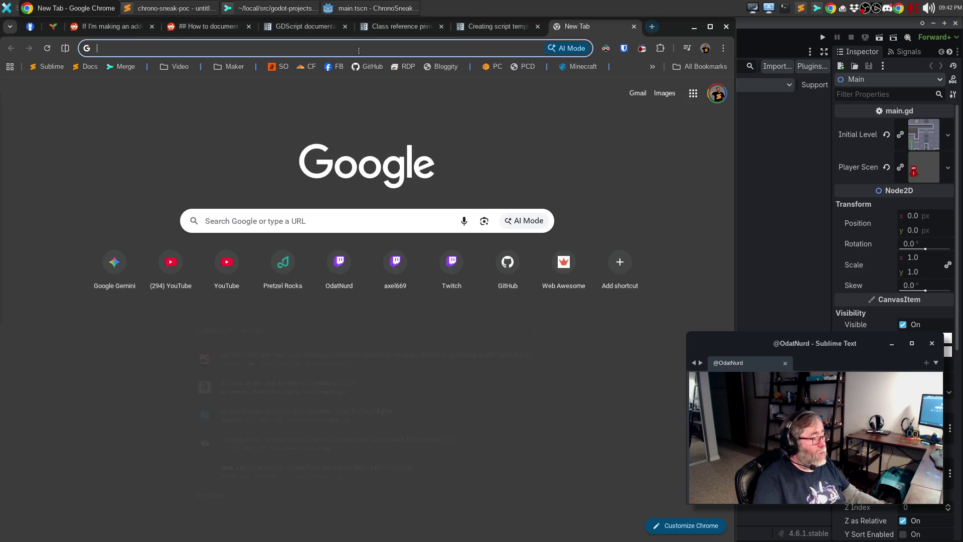
type("does godot ignore files it does no")
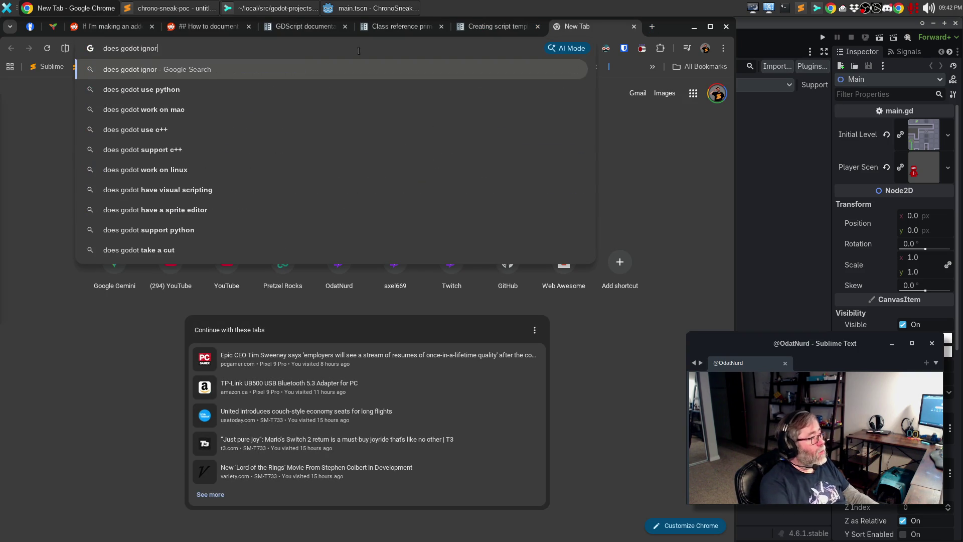
type("t und")
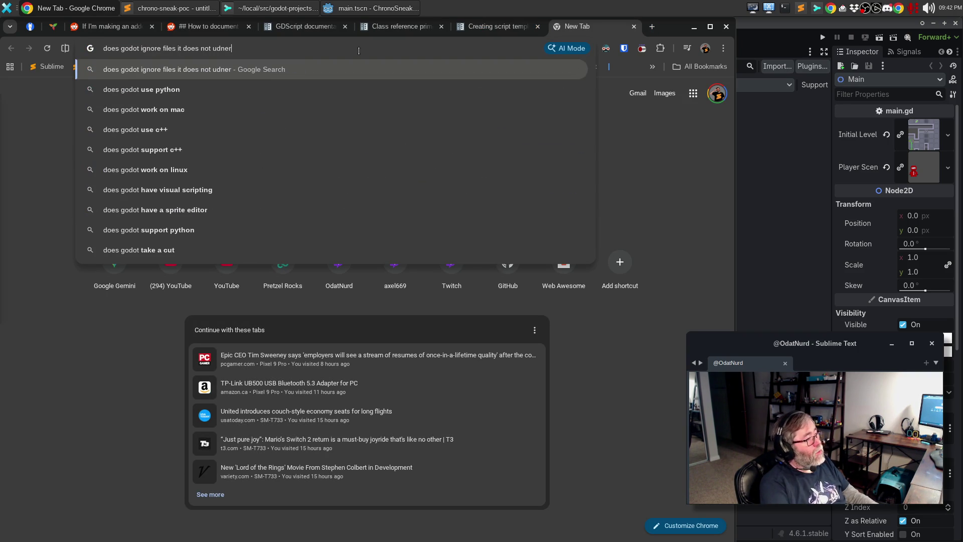
type("erst")
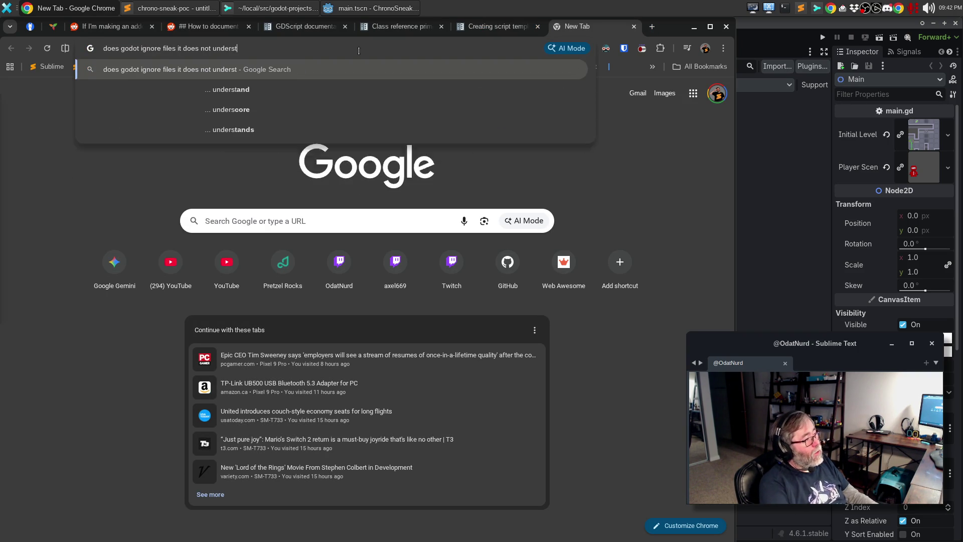
type("and in the project folder")
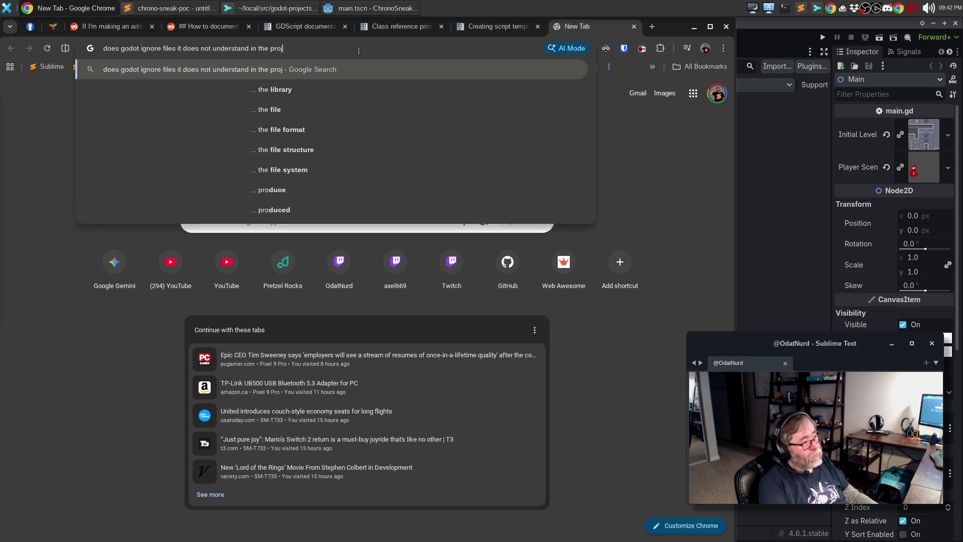
key("Return")
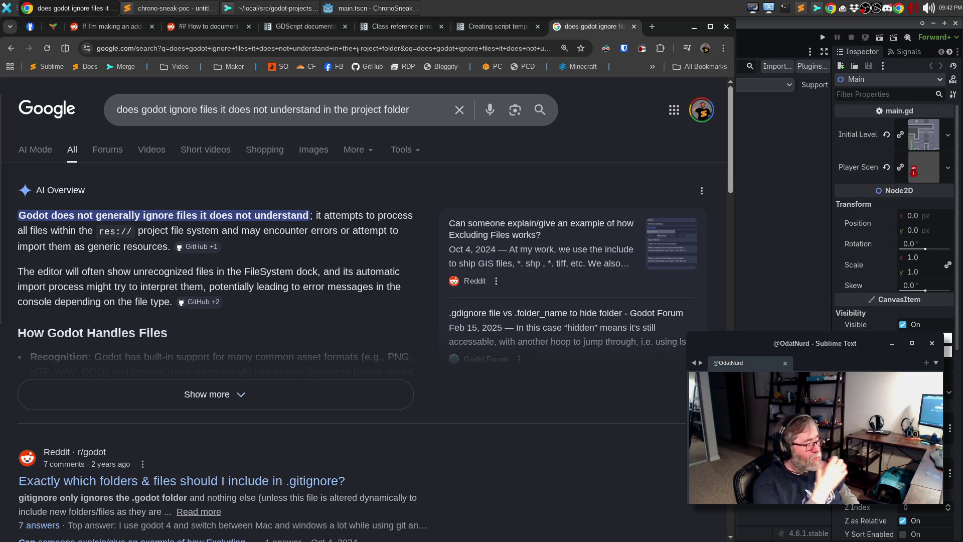
scroll(474, 143, "down", 4)
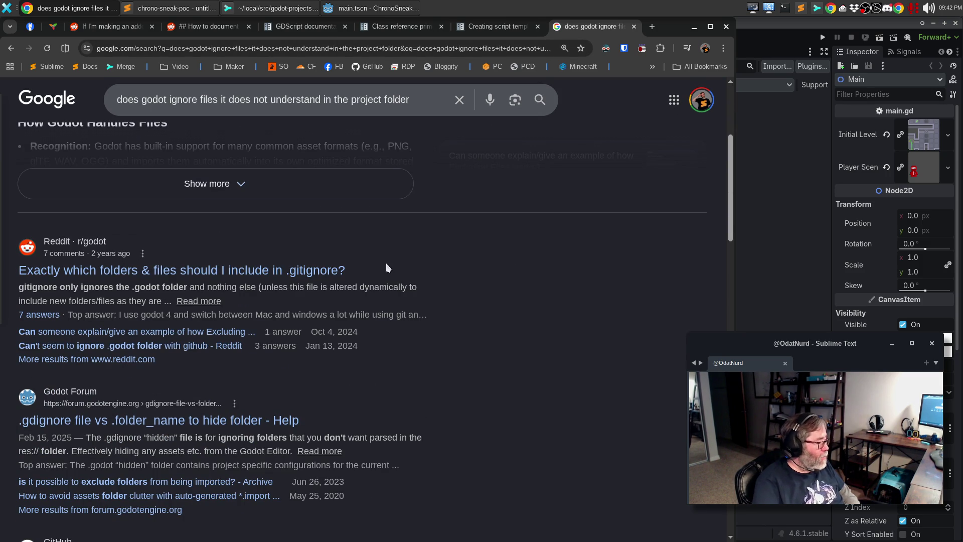
left_click(121, 424)
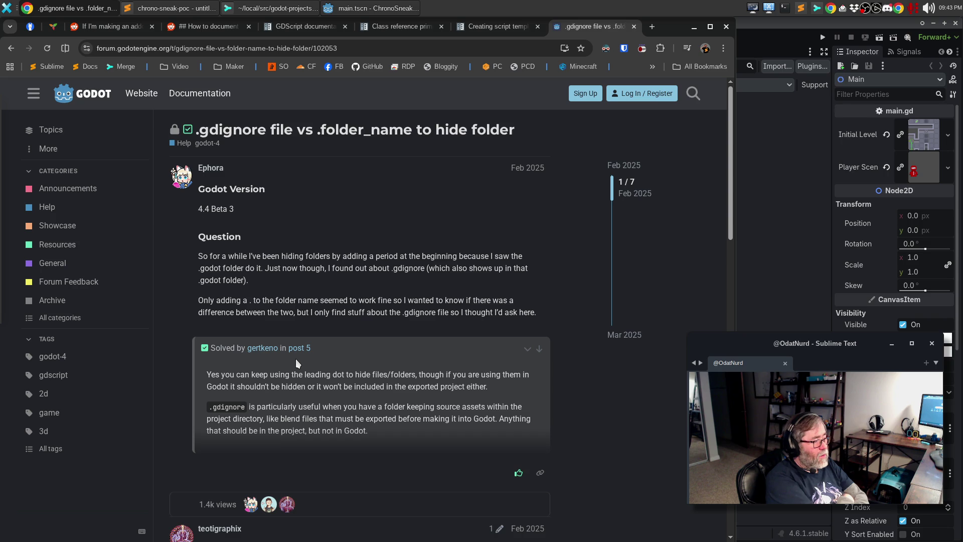
Switch from the .gdignore forum thread to the chrono-sneak repository in Sublime Merge
left_click(271, 5)
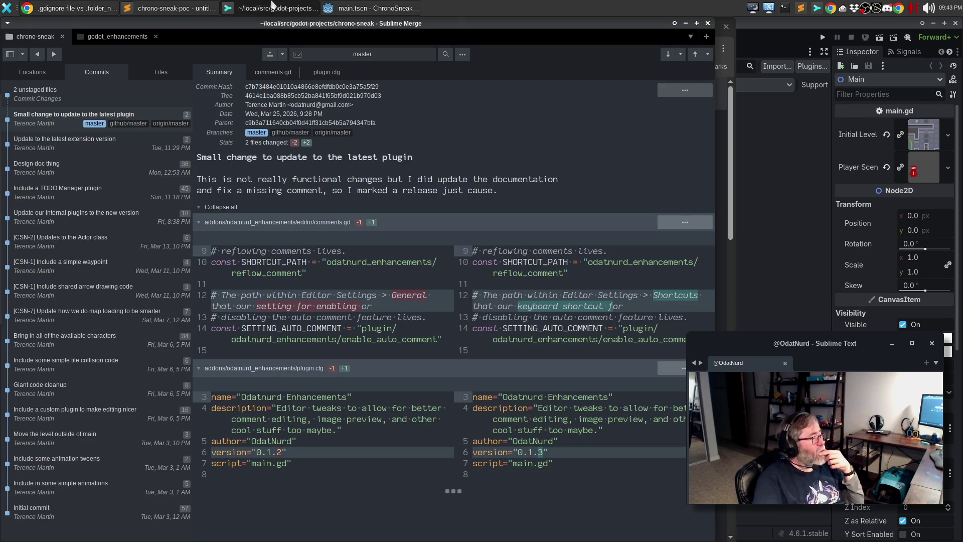
Check the two untracked chrono-sneak-poc Sublime project and workspace files in Sublime Merge, then go back to Sublime Text
left_click(118, 100)
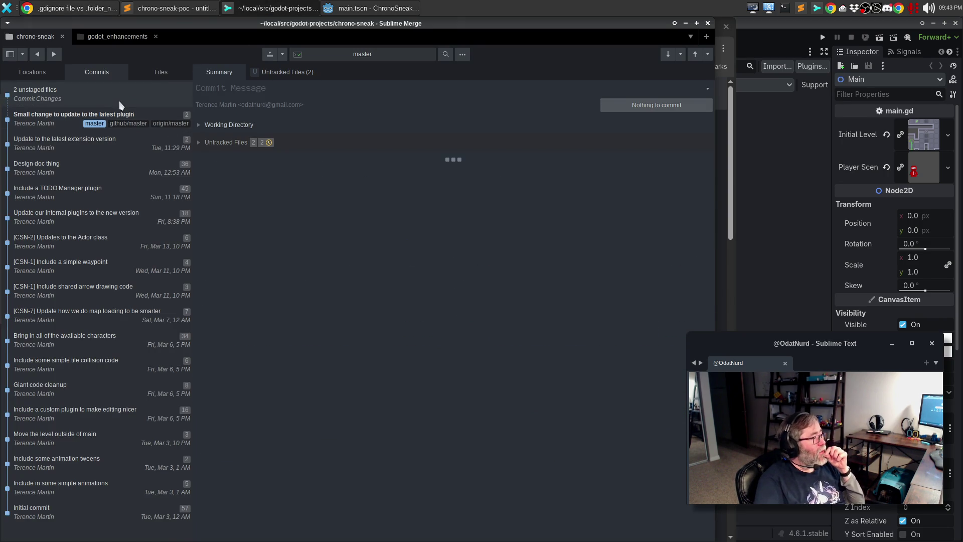
left_click(200, 142)
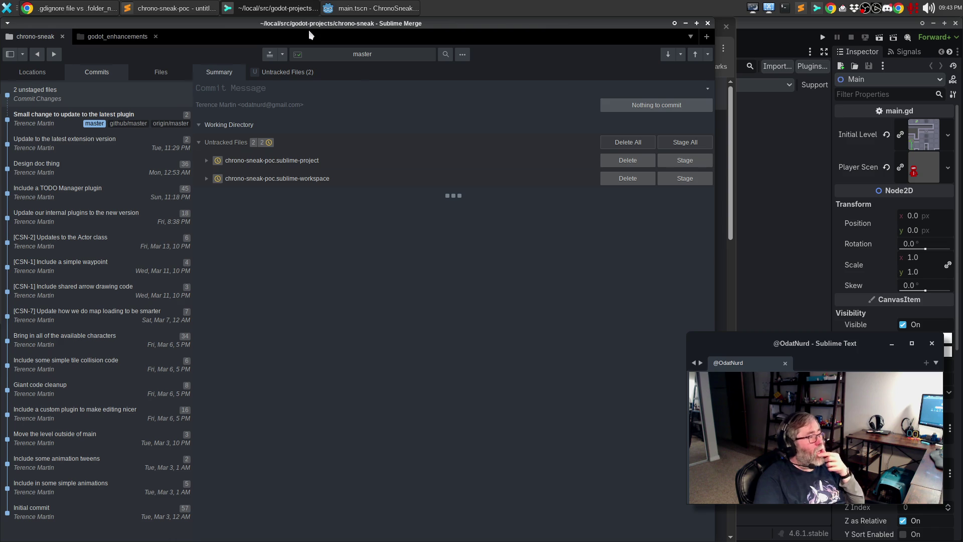
left_click(160, 7)
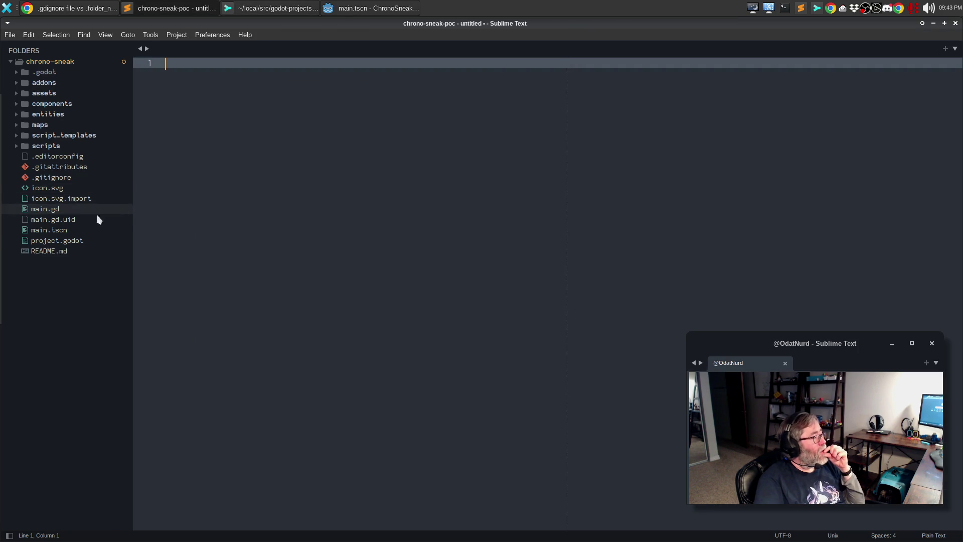
Append a '# Sublime Files' comment and a '*.sublime-*' pattern to .gitignore and save it
left_click(61, 181)
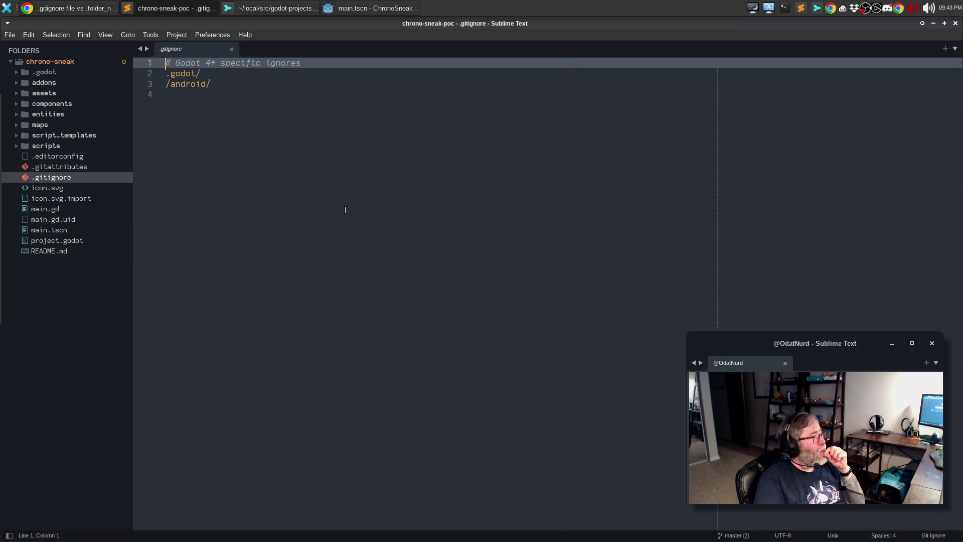
left_click(344, 209)
key("Return")
type("*")
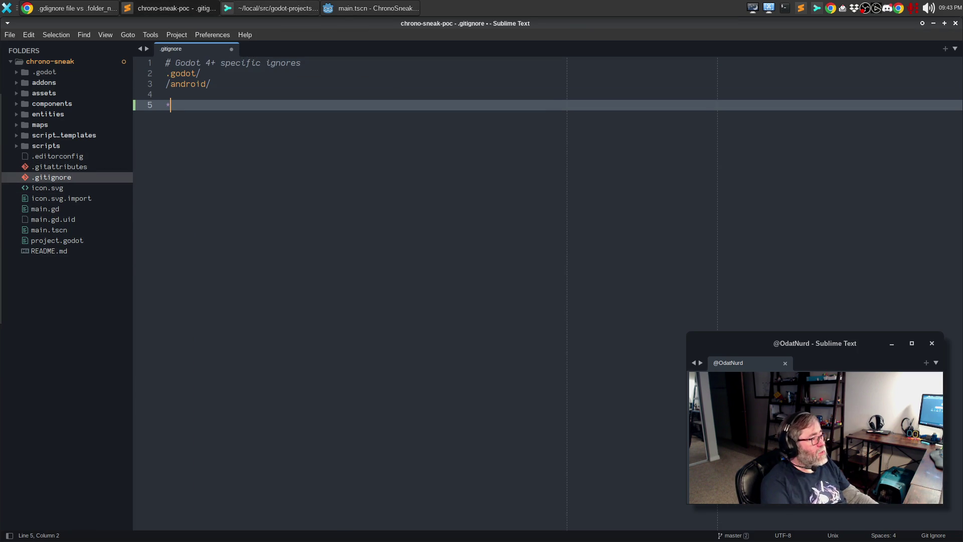
type(".sublime-*(")
key("BackSpace")
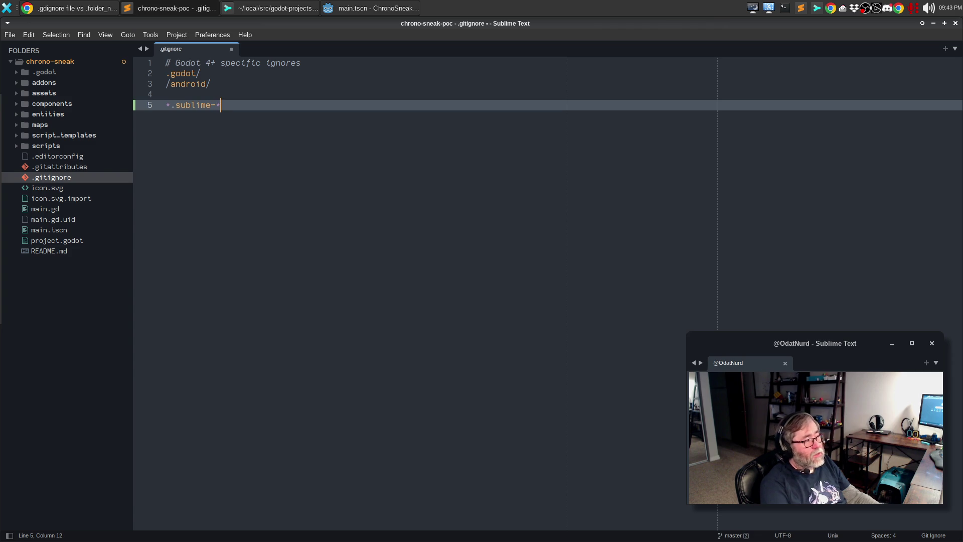
key("Up")
key("Return")
type("# ")
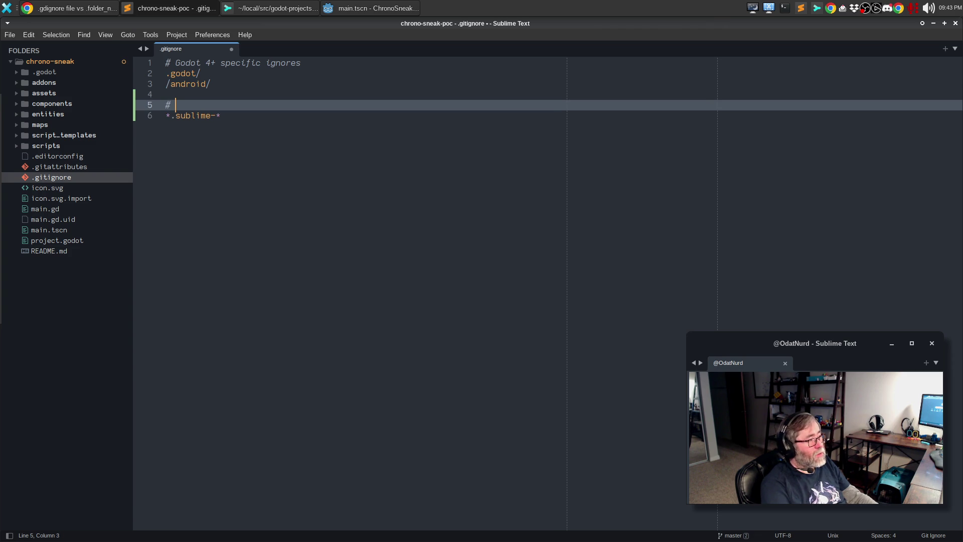
type("Sublime Files")
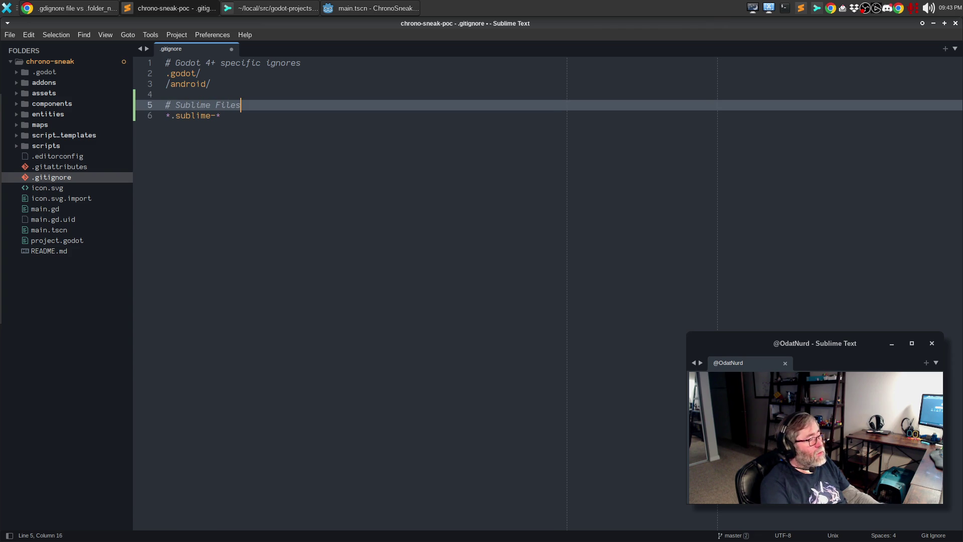
key("ctrl+s")
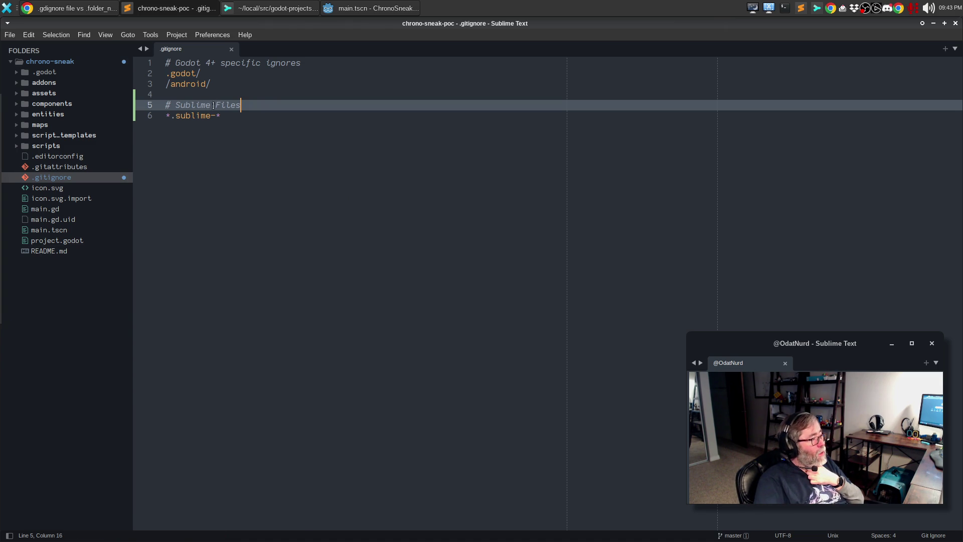
left_click(88, 10)
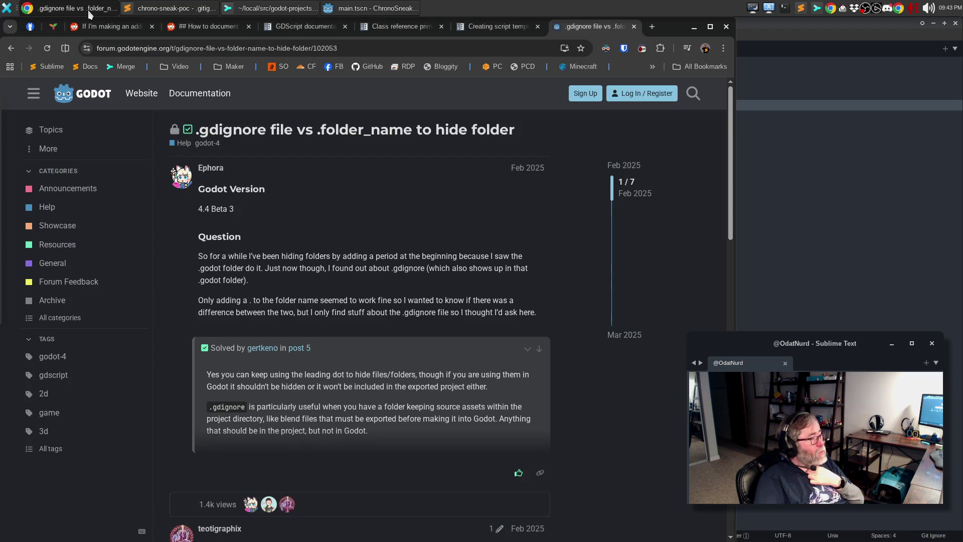
Scroll the .gdignore thread's replies down to the Solution post and the topic-closed notice
scroll(295, 209, "down", 5)
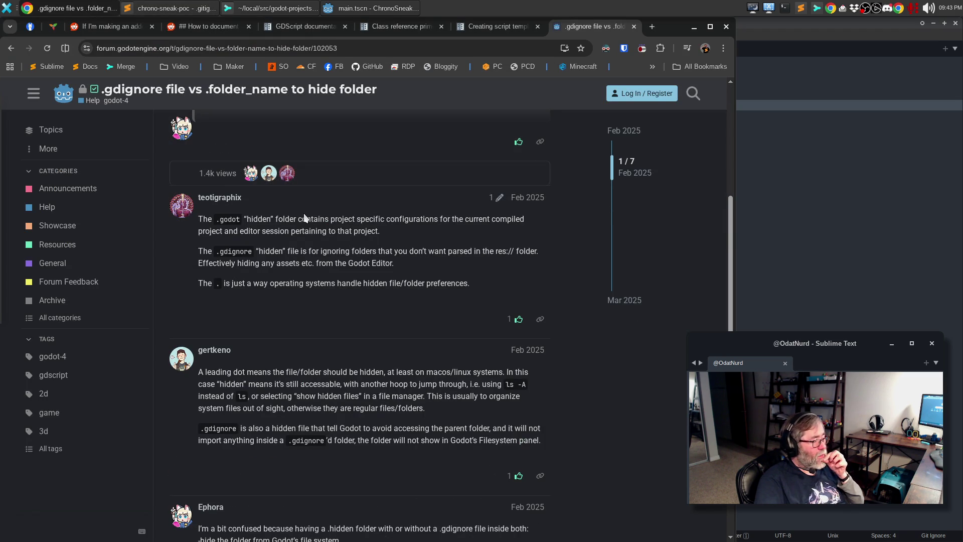
scroll(304, 218, "down", 3)
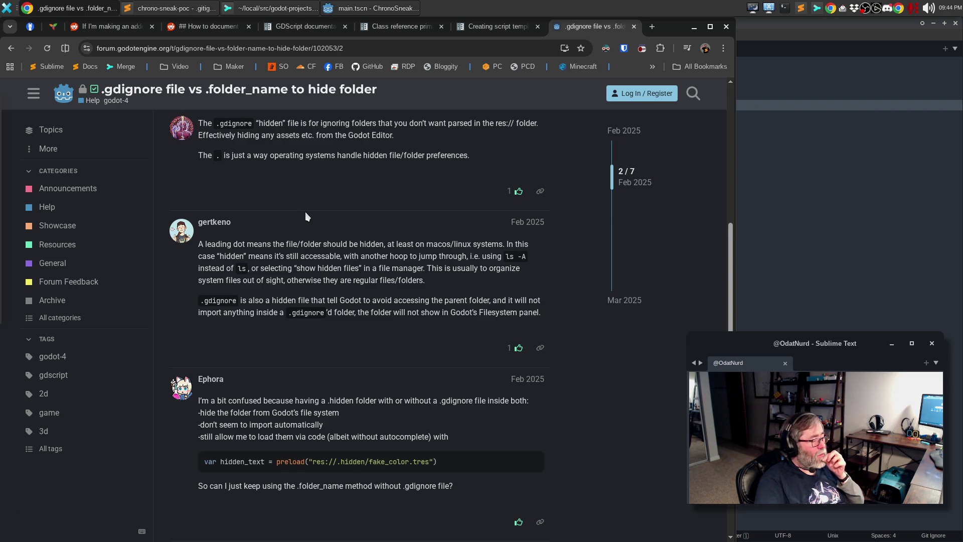
scroll(305, 212, "down", 3)
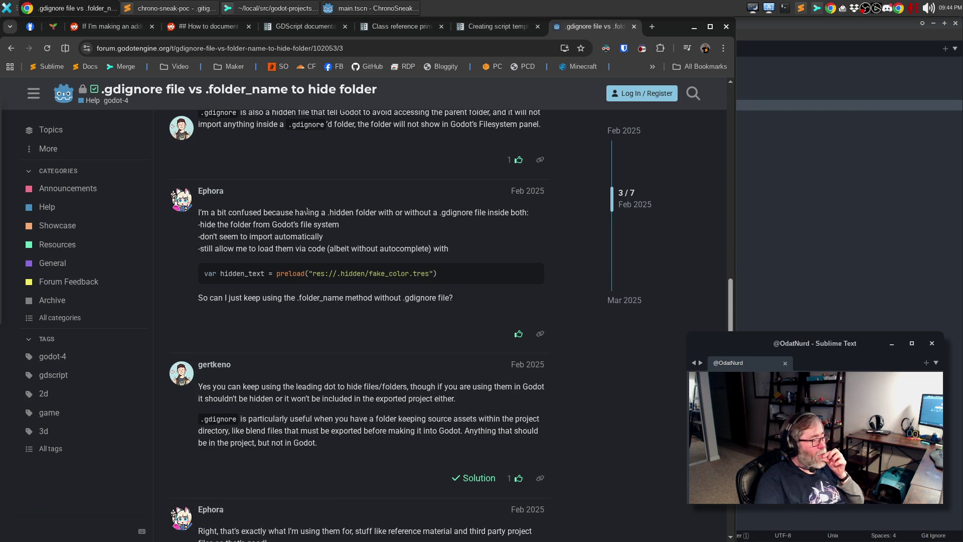
scroll(306, 211, "down", 3)
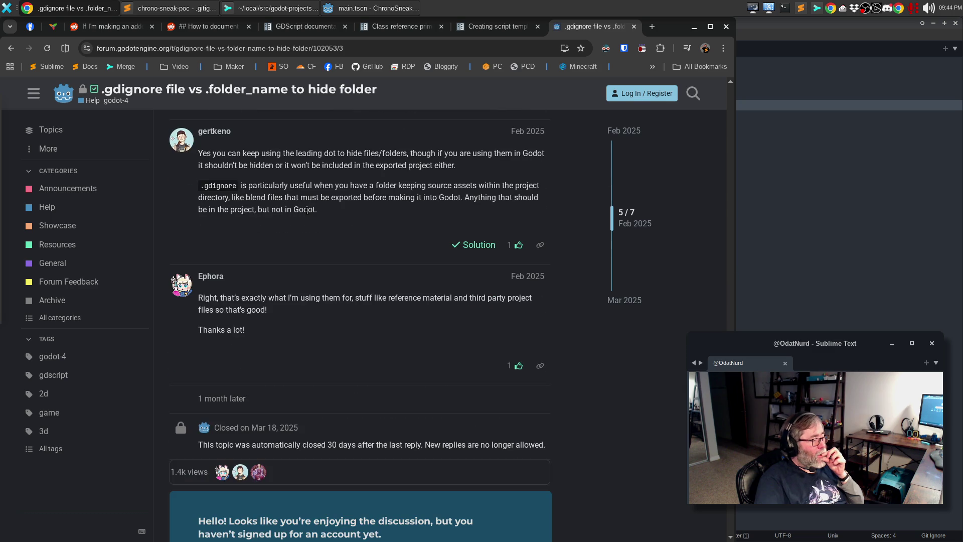
left_click(420, 44)
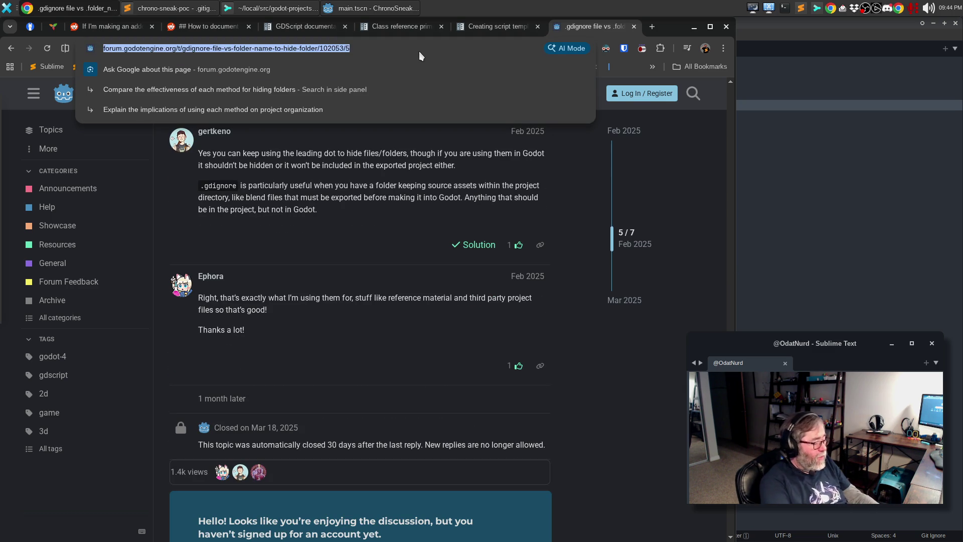
Search Google for 'godot hide files'
type("godot hide proj")
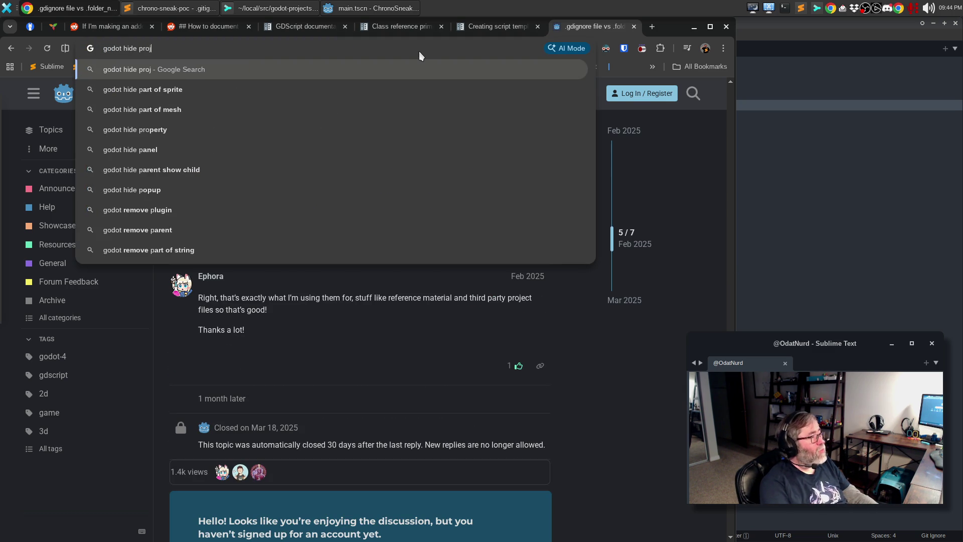
key("BackSpace")
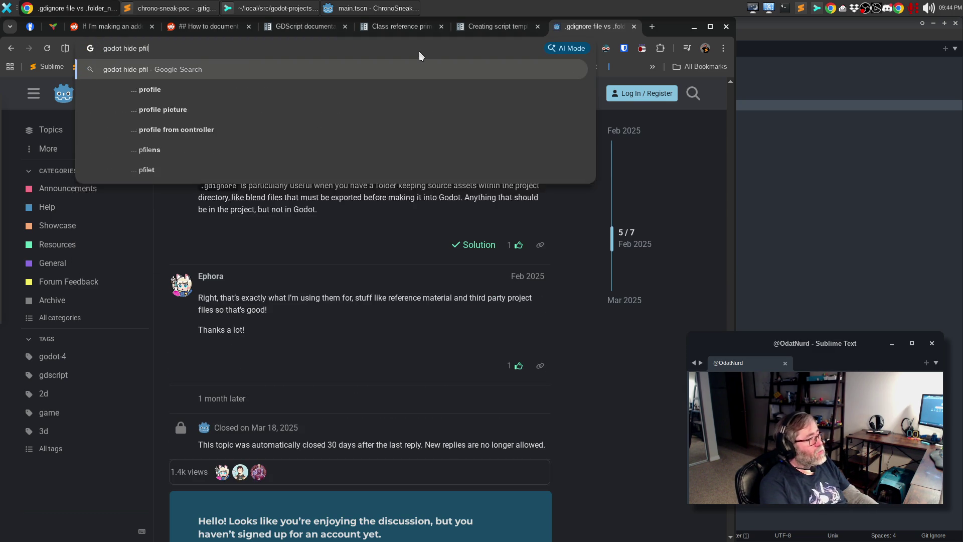
key("BackSpace")
type("files")
key("Return")
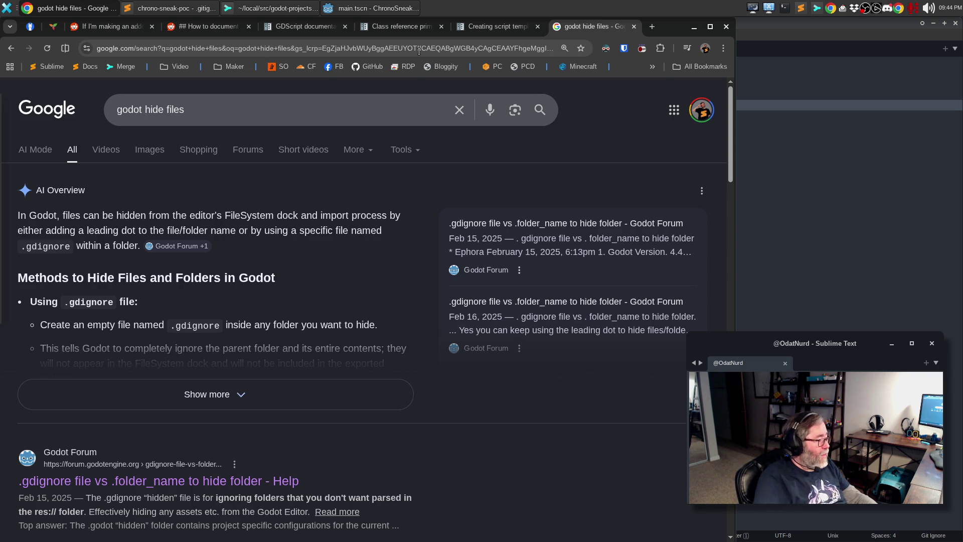
Expand the full AI Overview and read through it
left_click(249, 382)
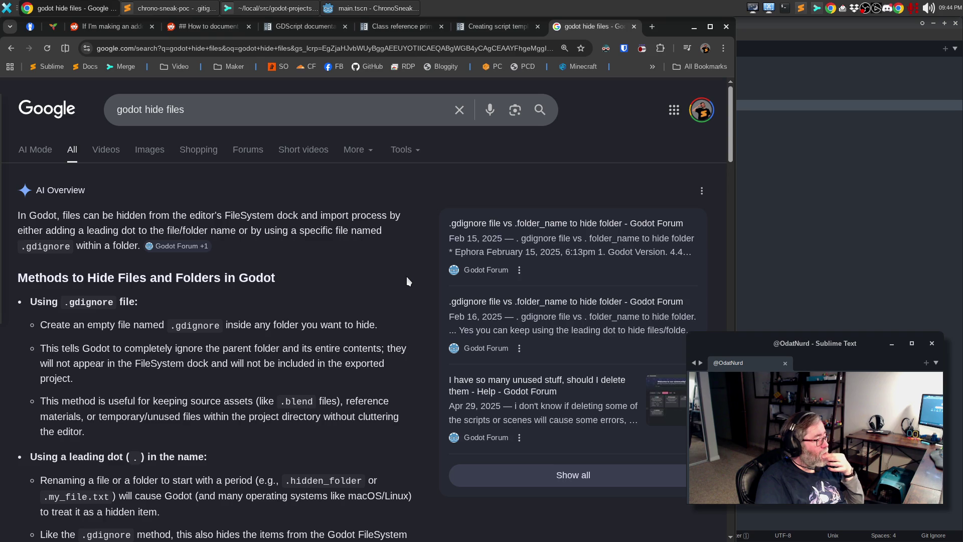
scroll(407, 278, "down", 3)
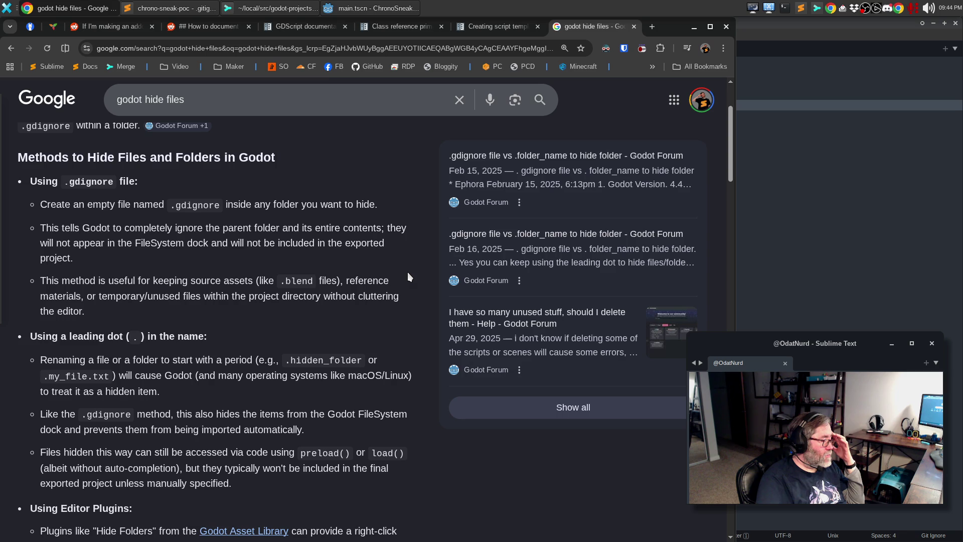
scroll(407, 272, "down", 5)
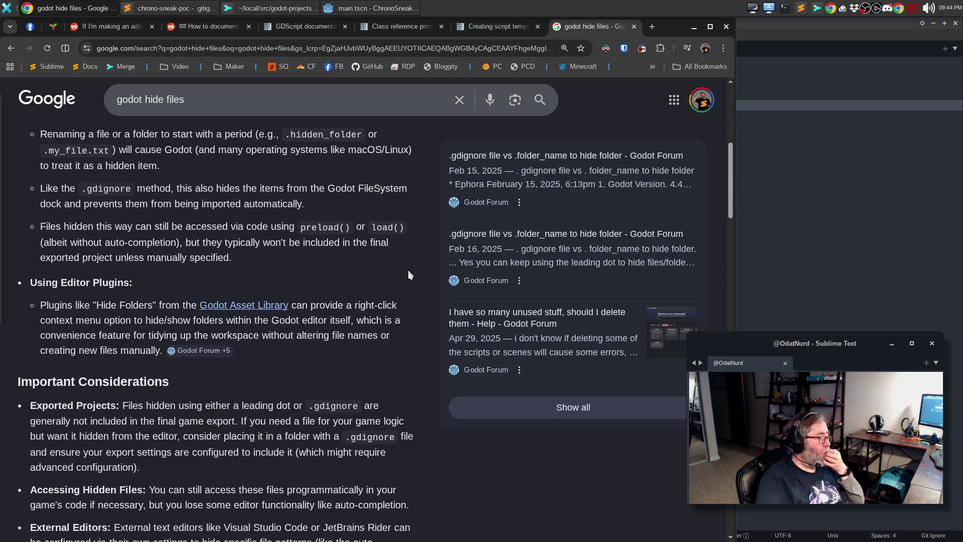
scroll(408, 274, "down", 1)
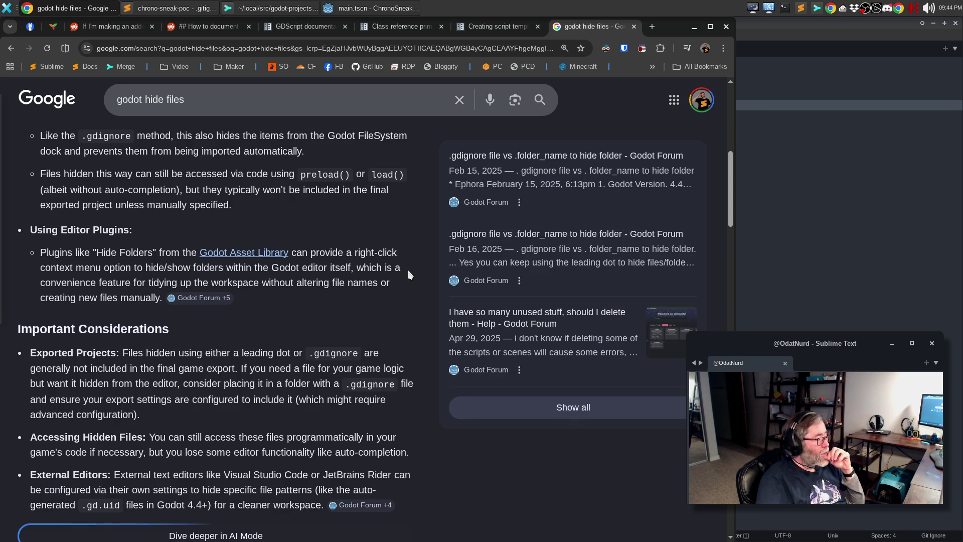
scroll(408, 271, "down", 4)
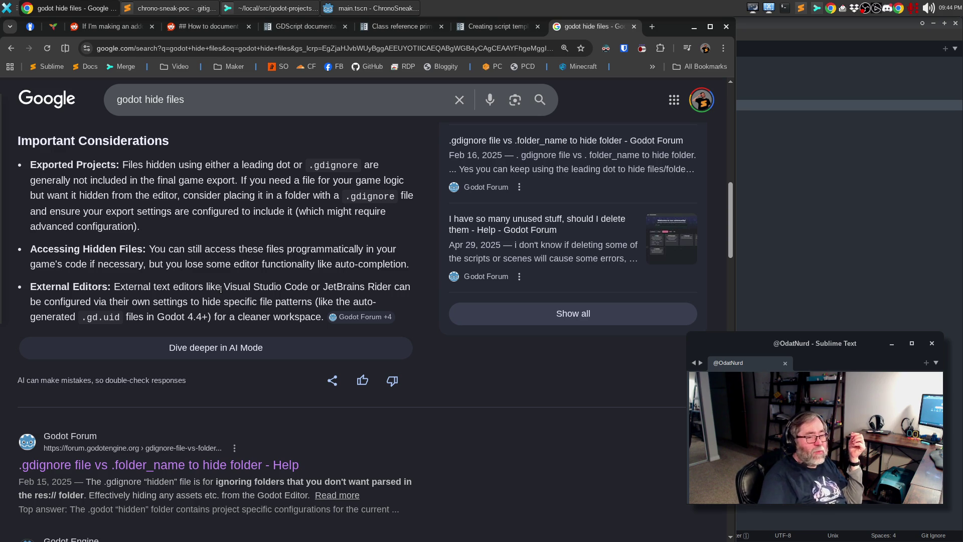
left_click(949, 169)
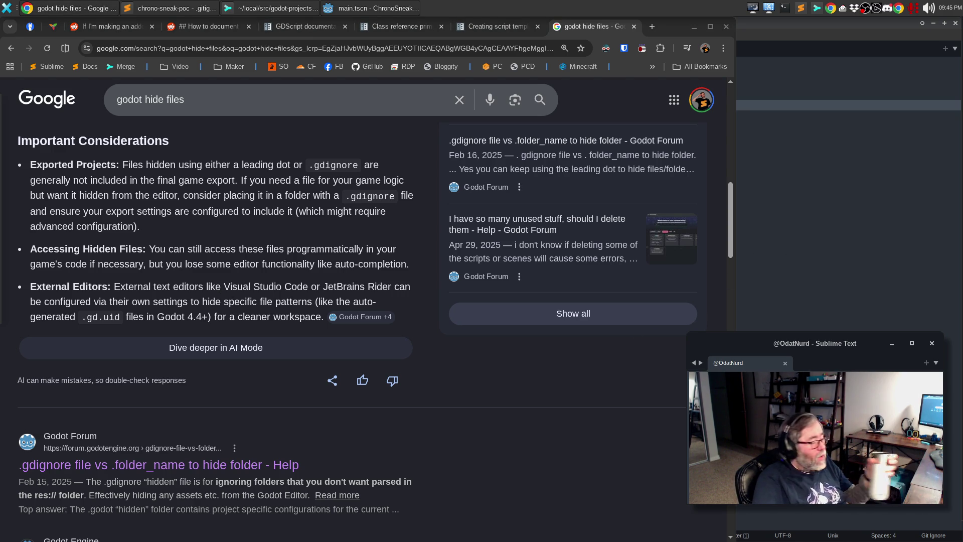
Scroll through the remaining search results, then return to the project's .gitignore
left_click(512, 479)
scroll(512, 479, "down", 3)
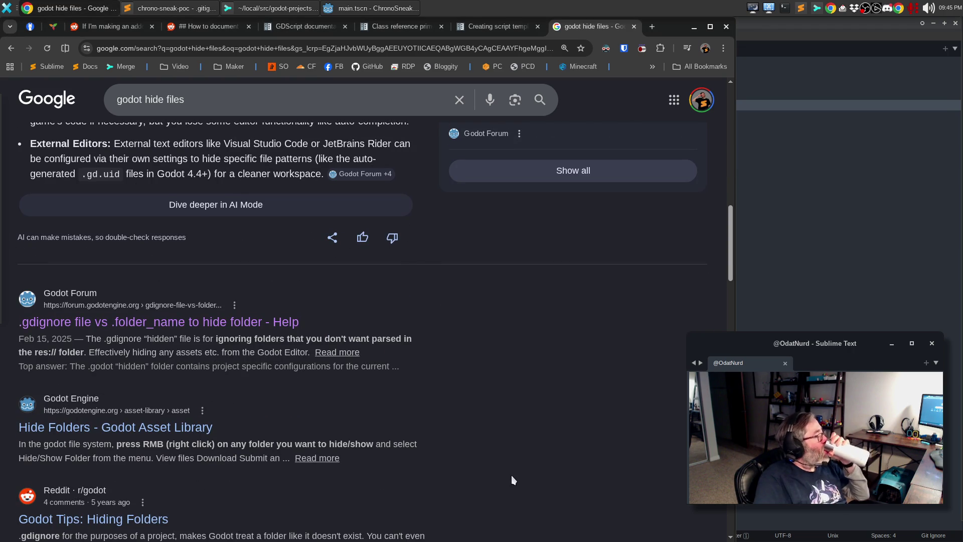
scroll(512, 476, "down", 6)
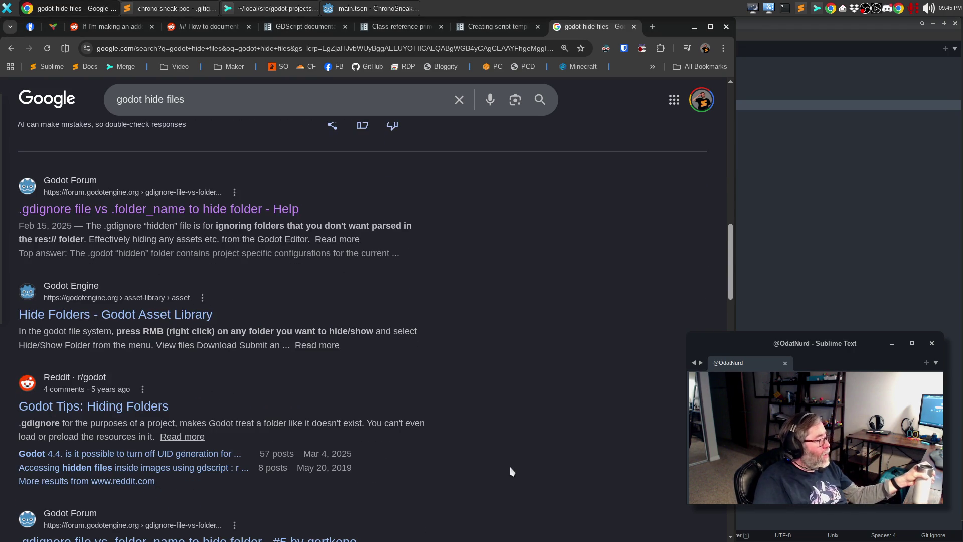
scroll(574, 417, "down", 5)
scroll(576, 404, "down", 5)
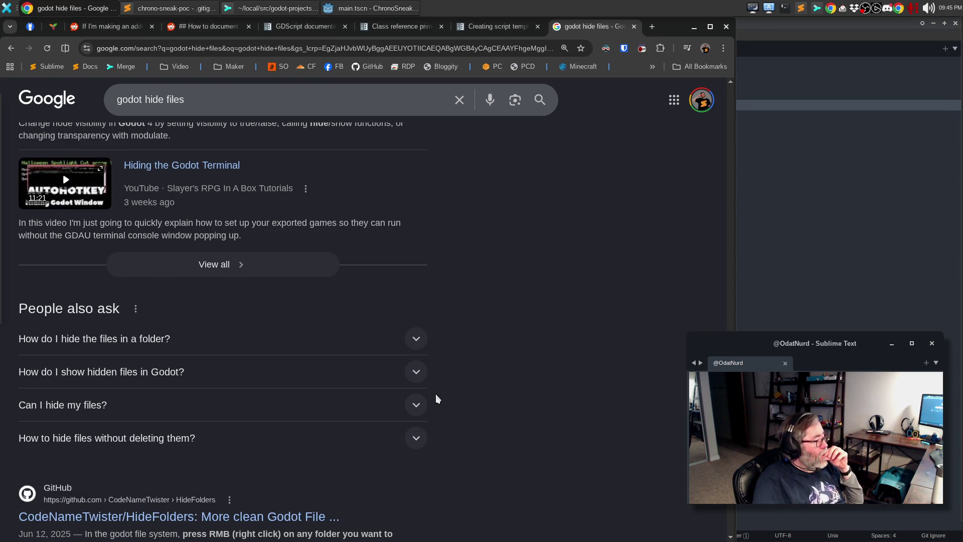
scroll(444, 394, "down", 5)
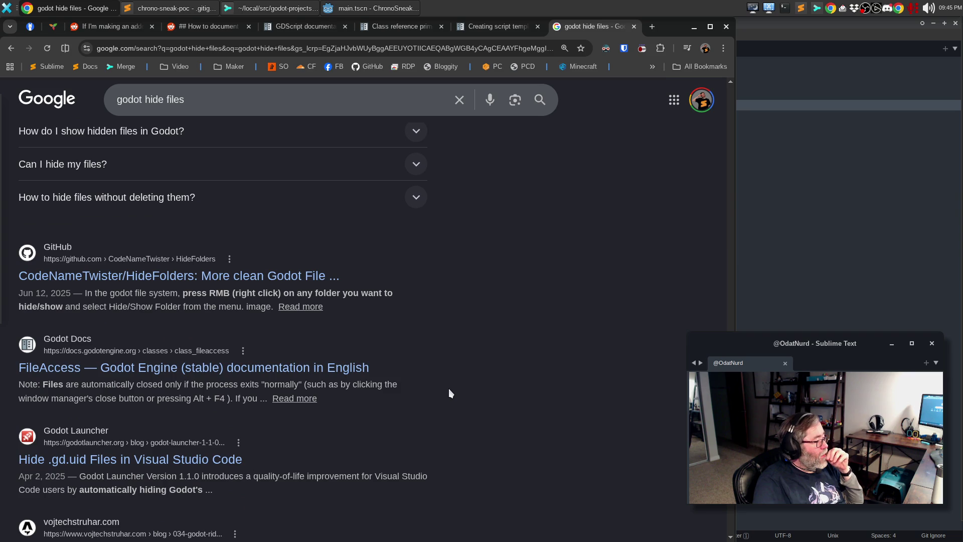
left_click(174, 9)
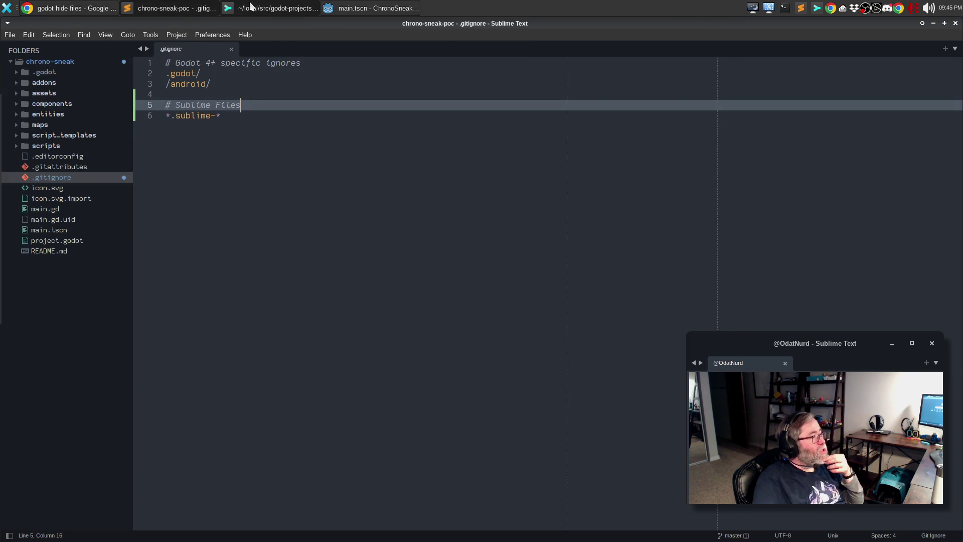
Glance at Sublime Merge and ChronoSneak in Godot, then return to the 'godot hide files' results
left_click(251, 8)
left_click(389, 8)
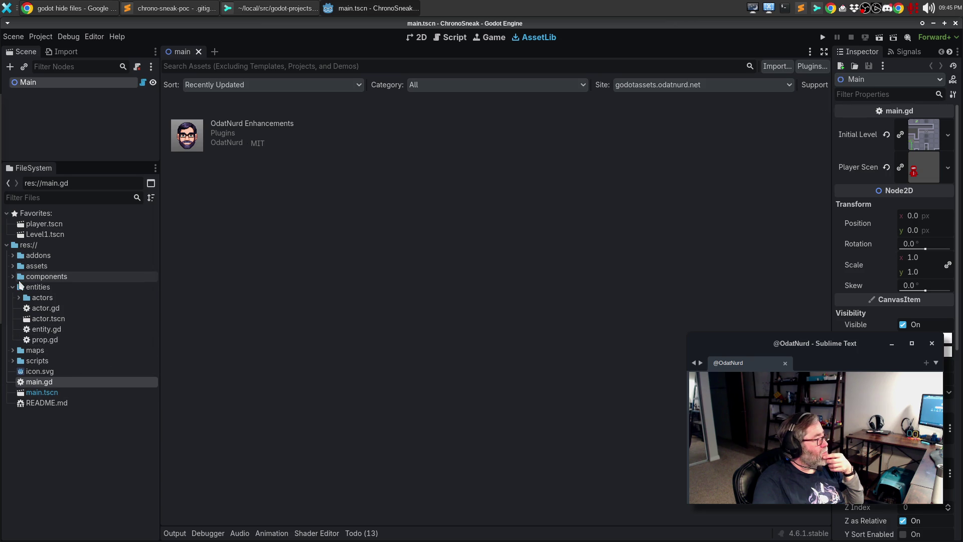
left_click(68, 8)
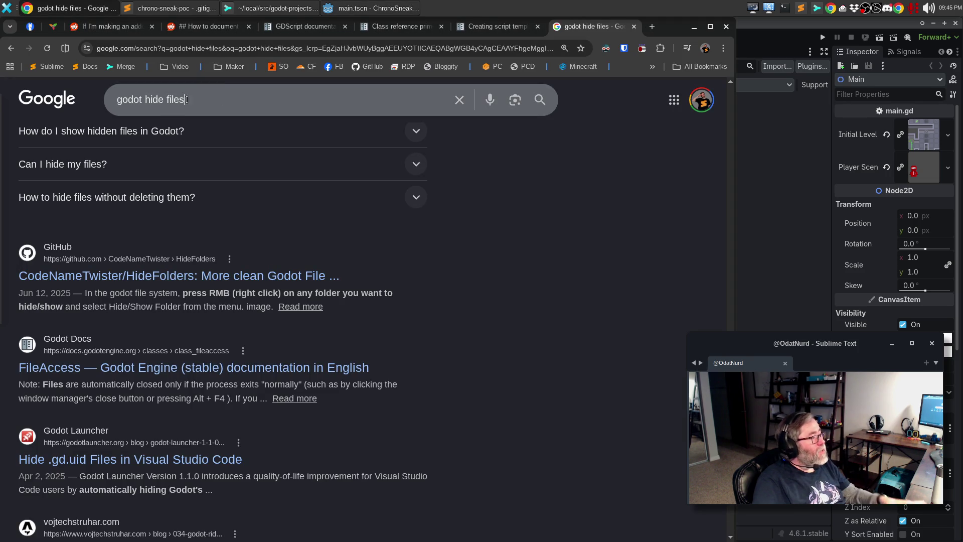
Search Google for 'godot supported file extensions'
type("godot")
key("BackSpace")
key("BackSpace")
key("BackSpace")
type("odot supporte")
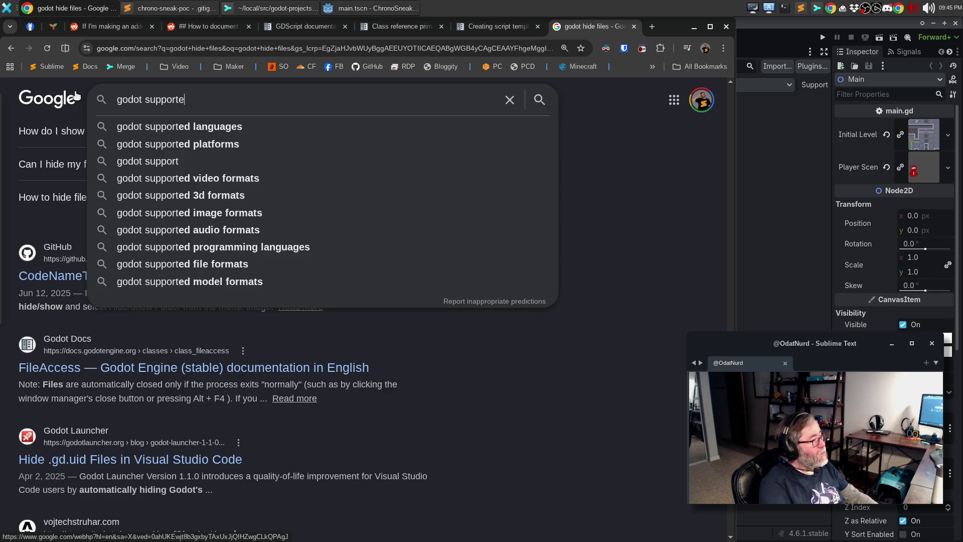
type("d file ex")
type("tensions")
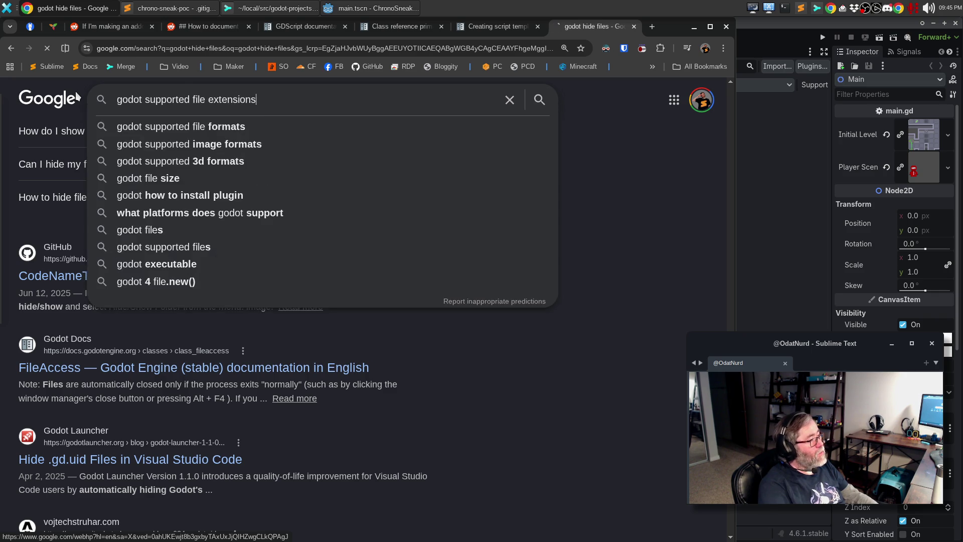
key("Return")
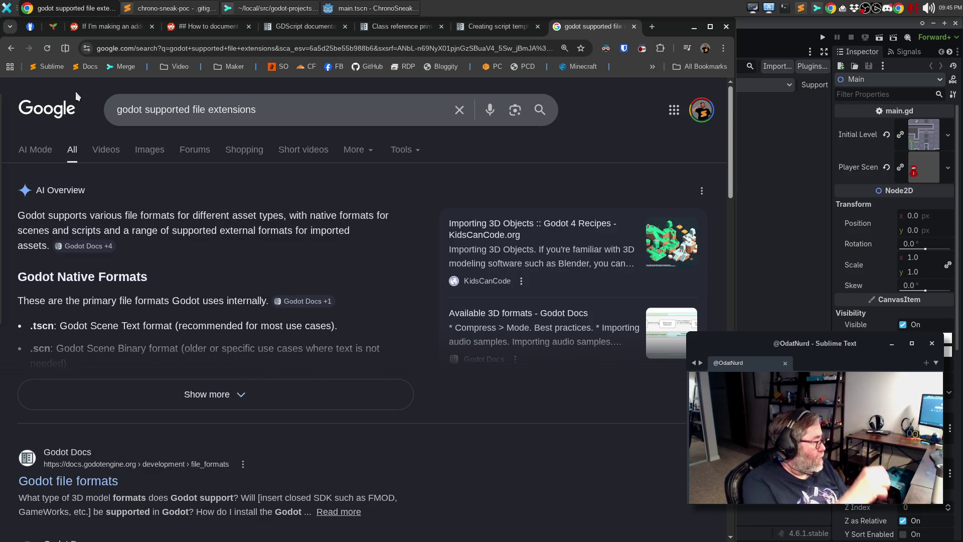
Open the r/godot thread on recognizing custom file extensions, then switch back to Godot
scroll(99, 329, "down", 5)
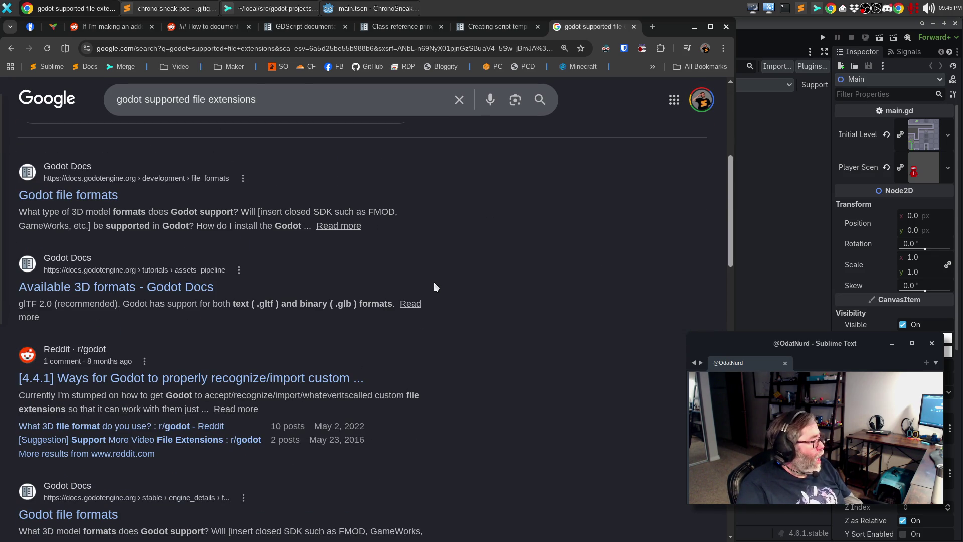
left_click(208, 380)
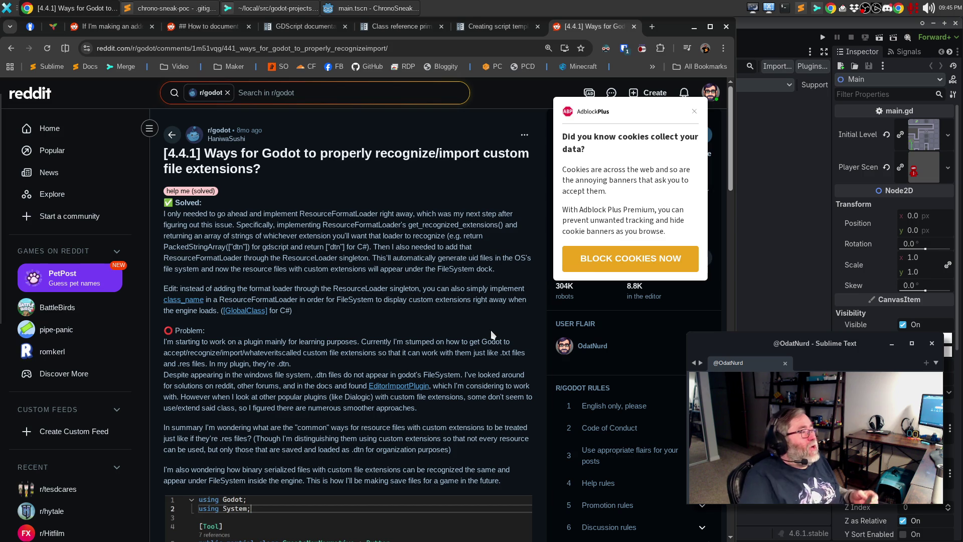
left_click(391, 8)
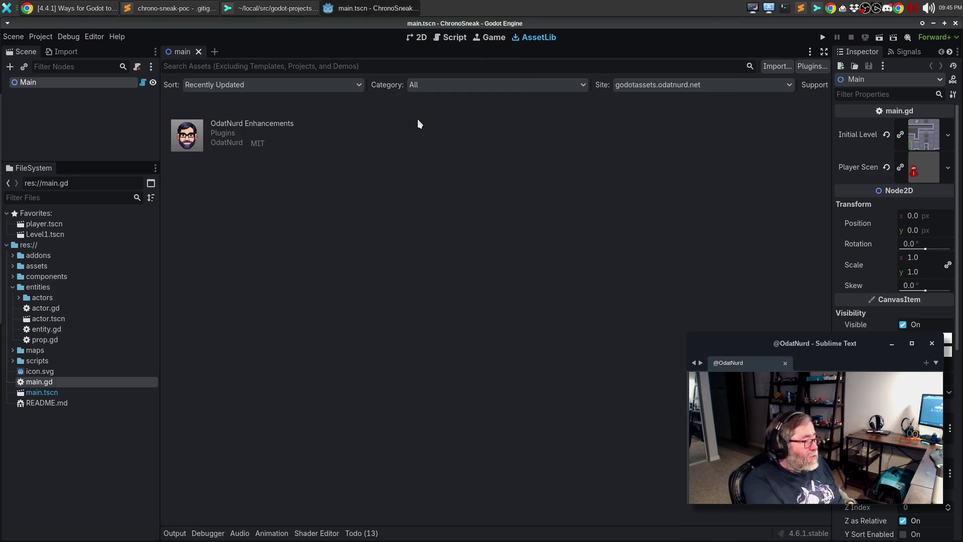
Run ChronoSneak with F5, walk the player down, right, up and left, then close the game
key("F5")
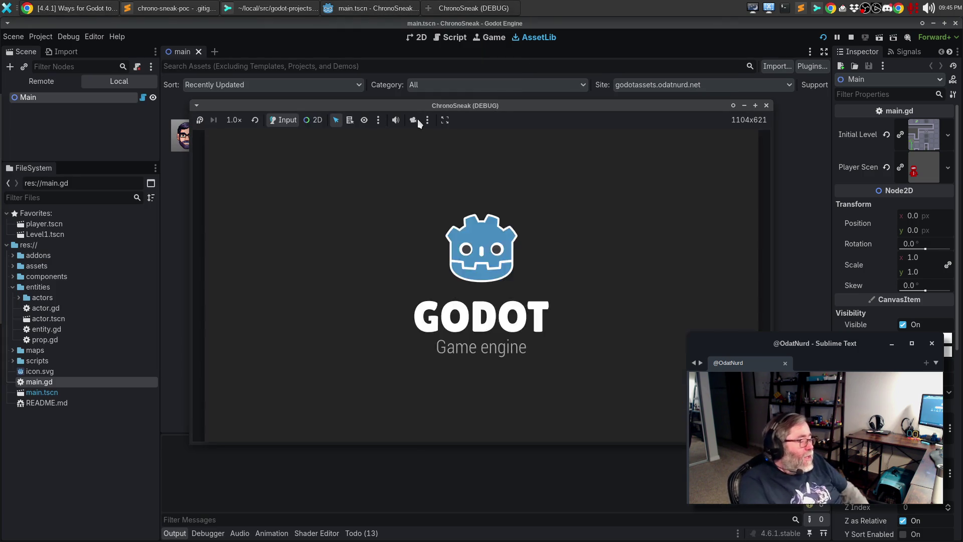
key("Down")
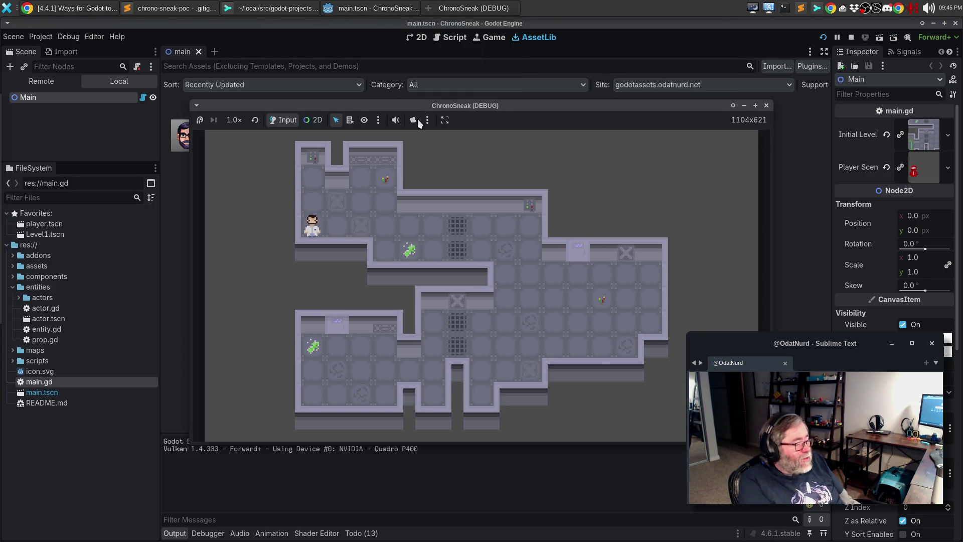
key("Right")
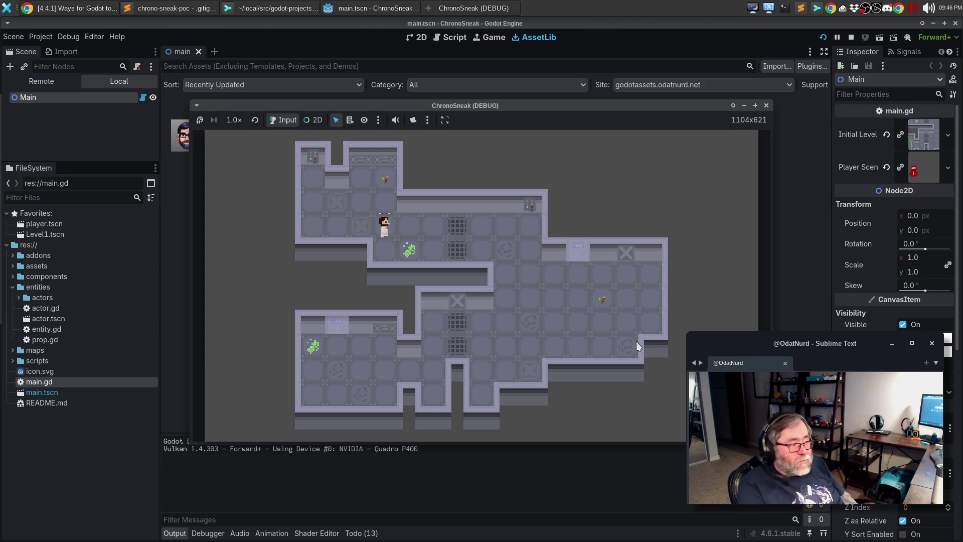
key("Up")
key("Left")
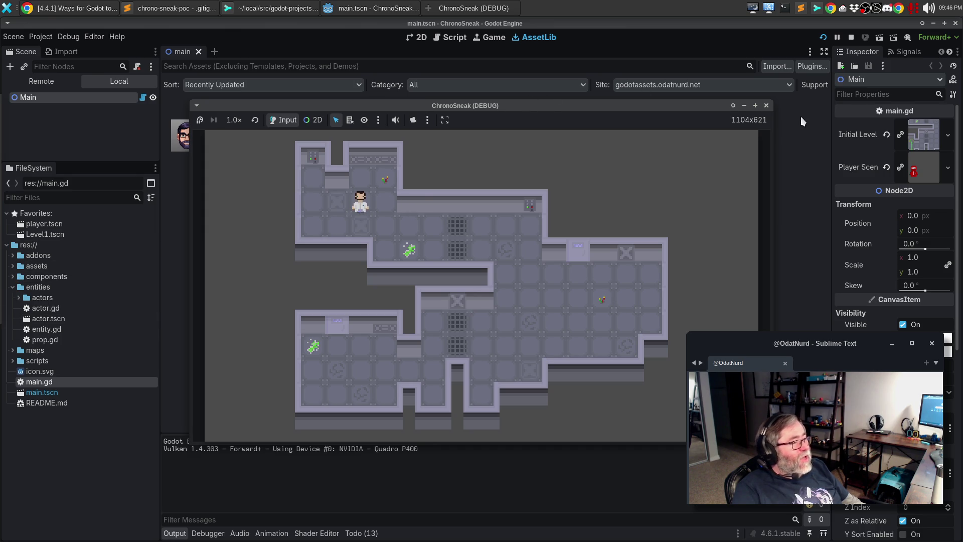
left_click(765, 106)
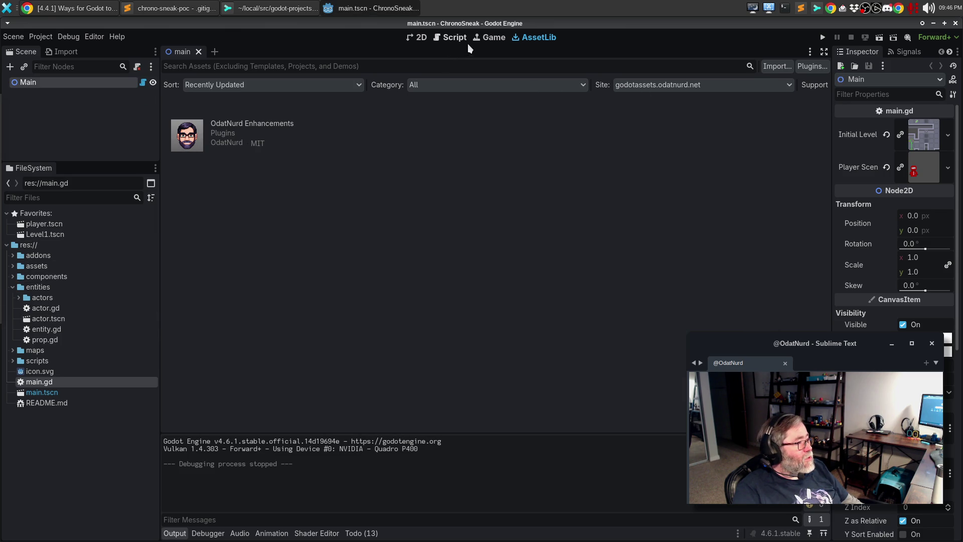
Expand assets/gfx/sprites in the FileSystem dock and preview the ml_char_01.png sprite
left_click(482, 39)
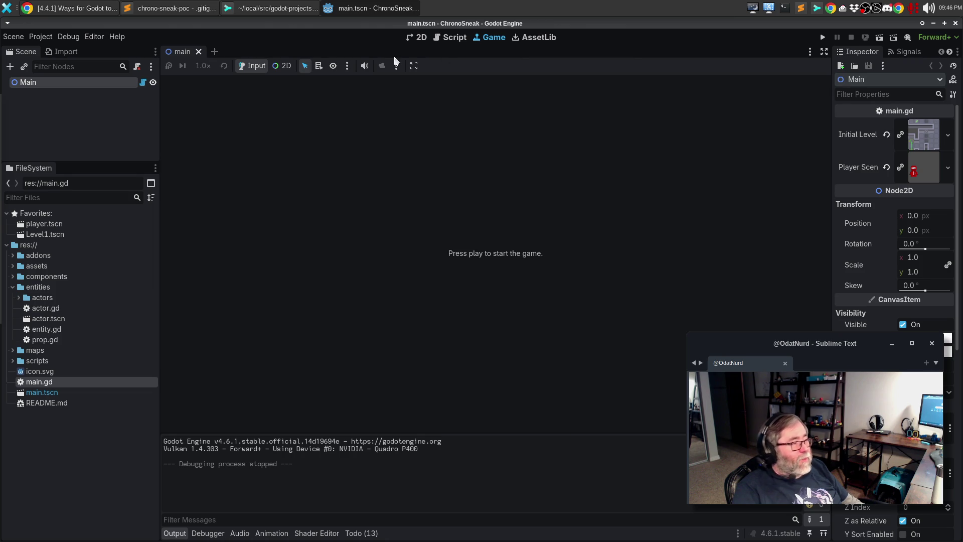
left_click(13, 287)
left_click(13, 266)
left_click(19, 276)
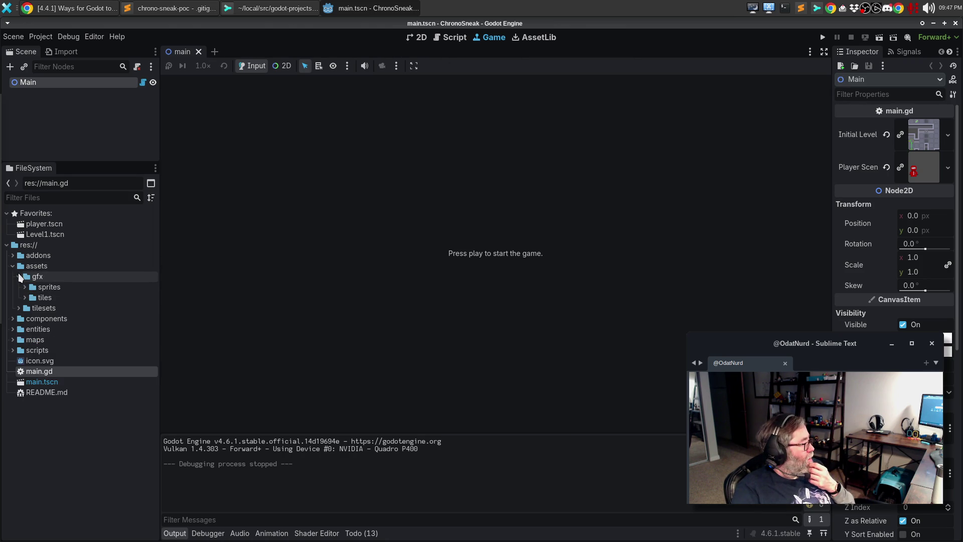
left_click(24, 287)
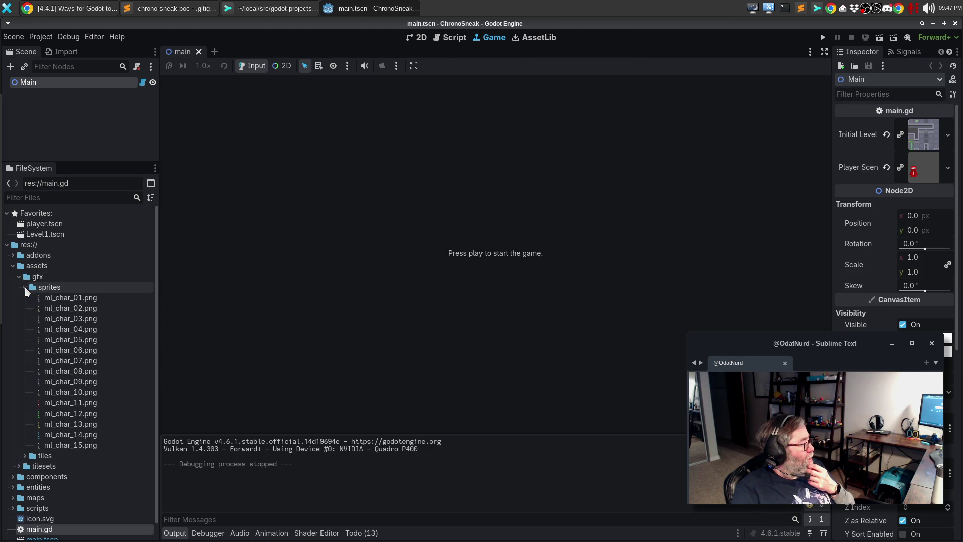
left_click(78, 297)
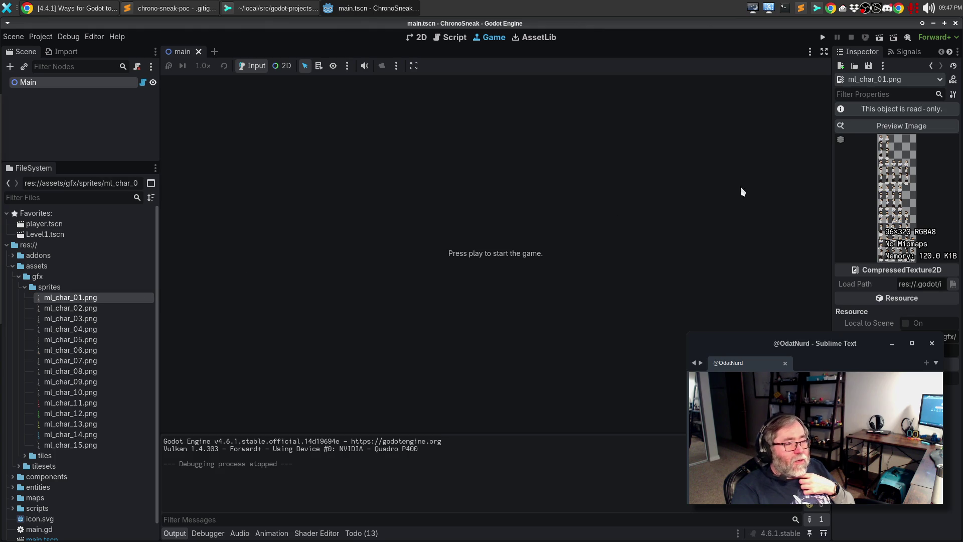
Inspect ml_char_01.png's import settings and give the file browser dock more room
left_click(59, 52)
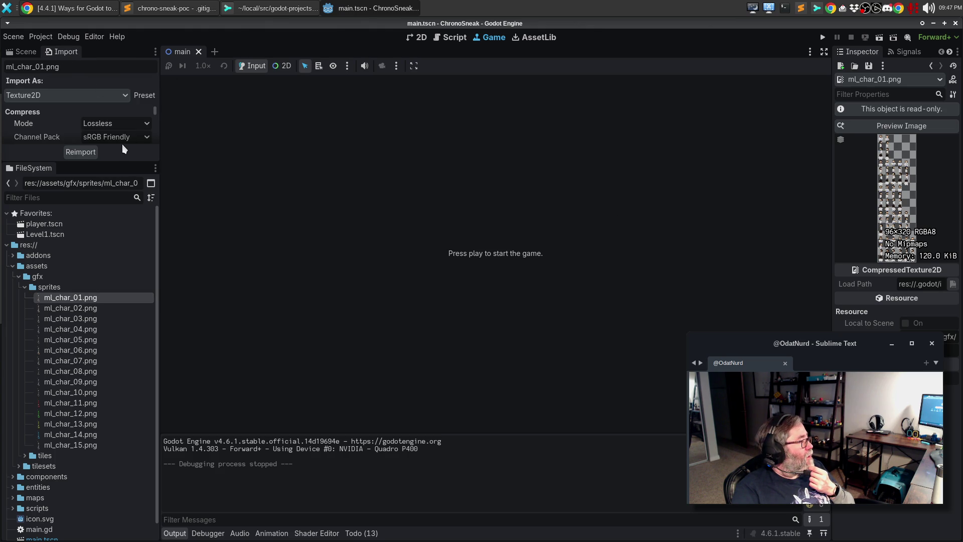
mouse_move(125, 160)
left_mouse_down()
mouse_move(134, 445)
mouse_move(133, 225)
left_mouse_up()
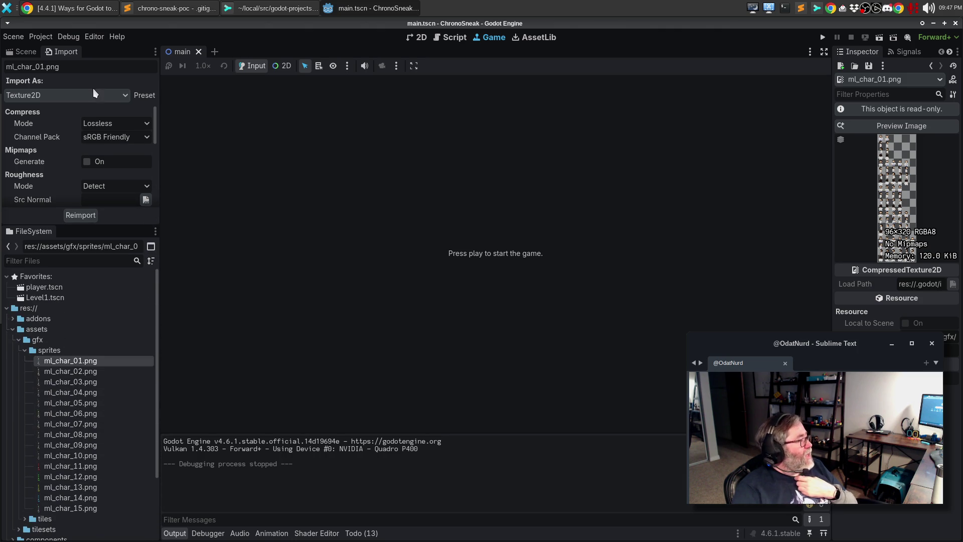
left_click(40, 51)
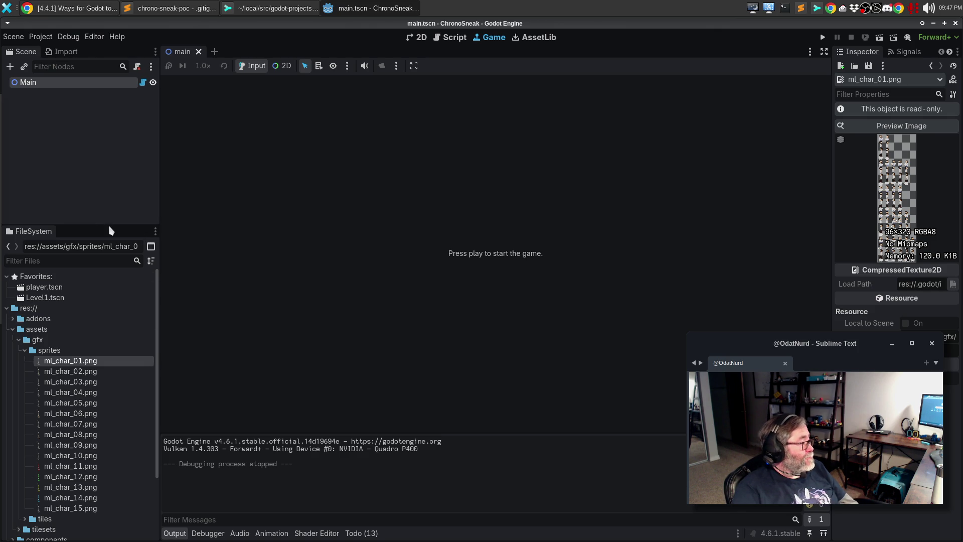
left_click_drag(110, 224, 114, 188)
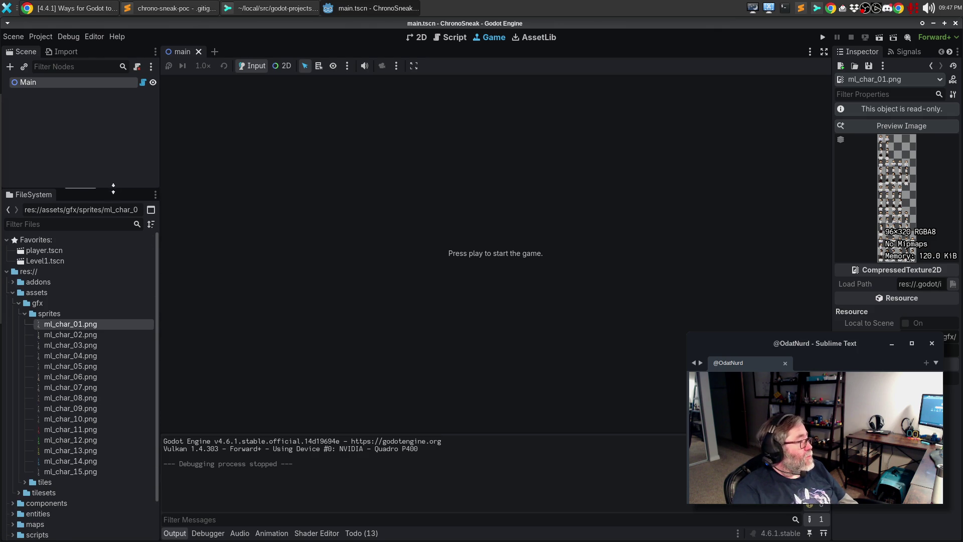
left_click(95, 6)
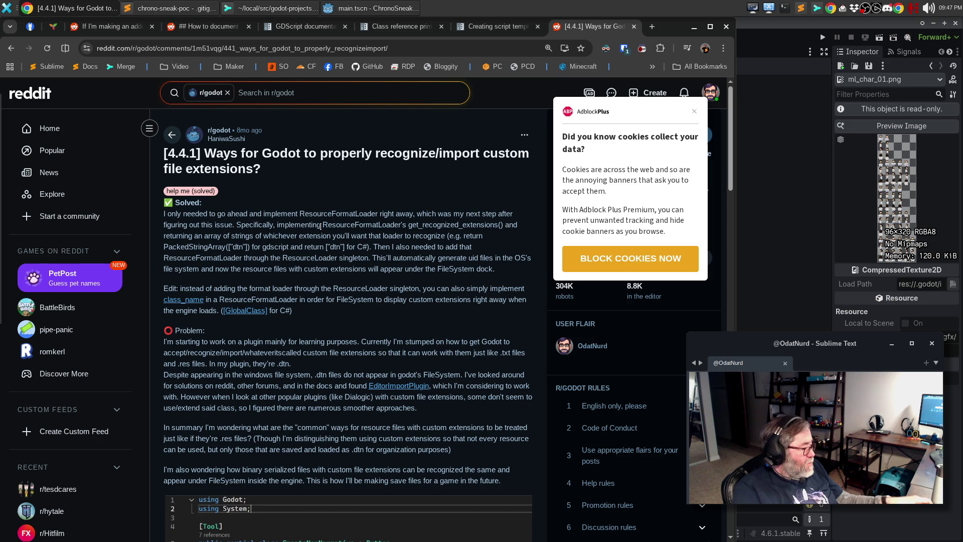
Read the Reddit post and comments, then go back to the 'godot supported file extensions' results
scroll(262, 323, "down", 15)
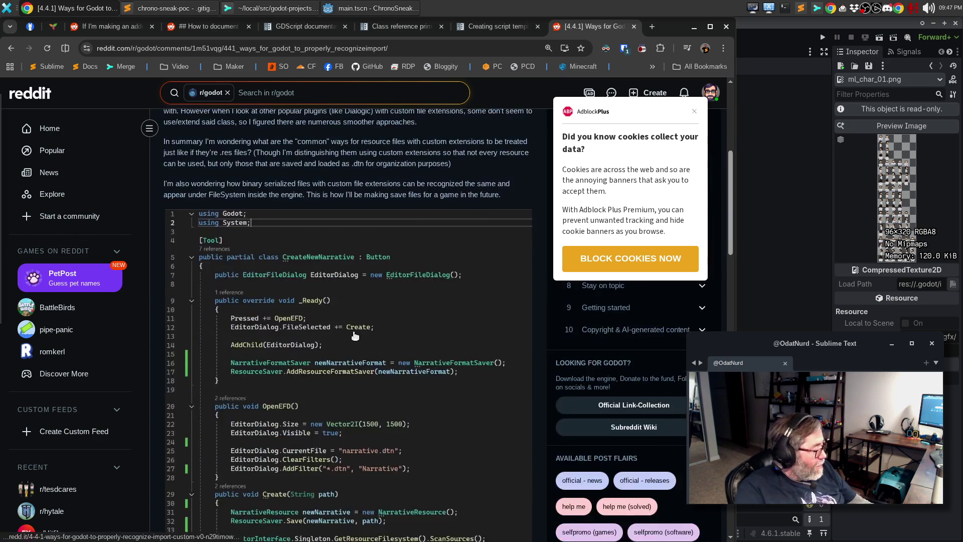
scroll(342, 319, "down", 10)
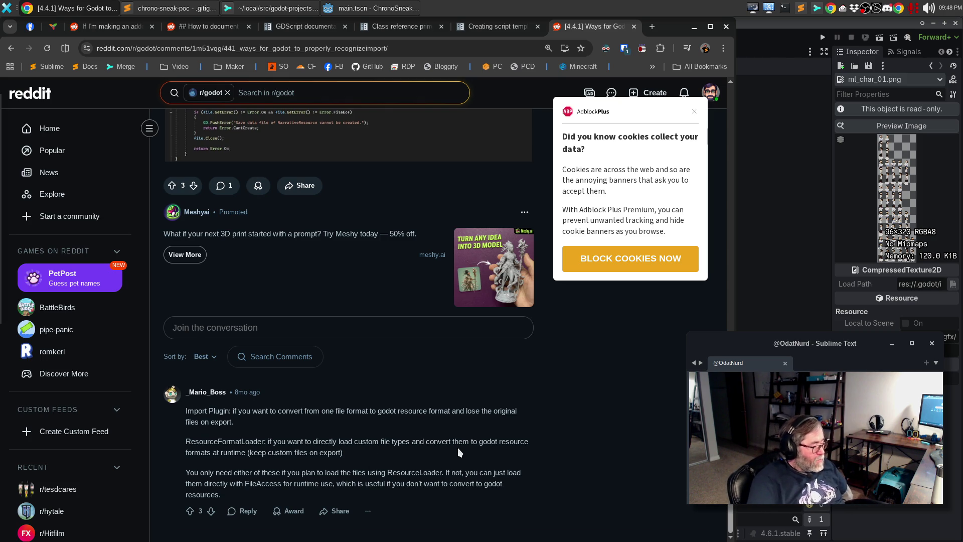
scroll(458, 450, "up", 5)
scroll(458, 450, "down", 5)
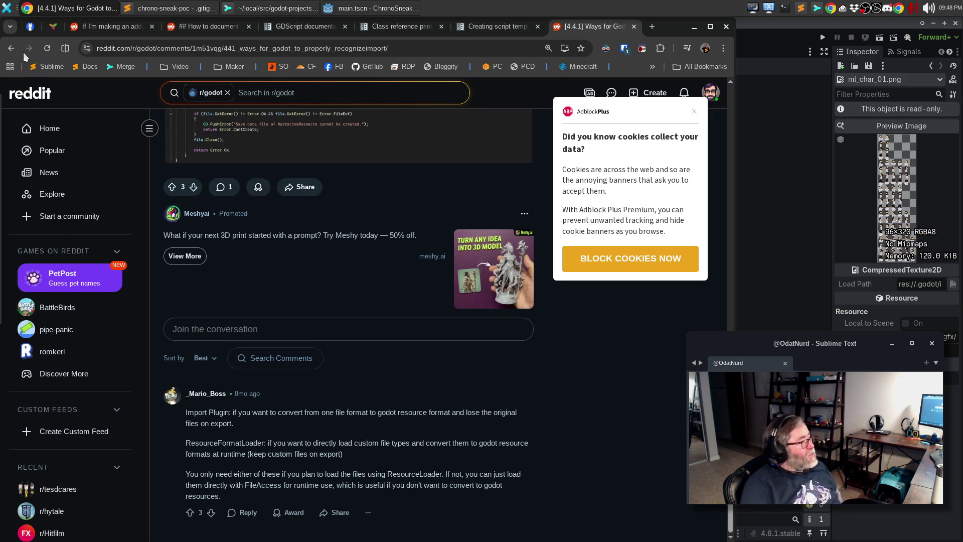
left_click(11, 49)
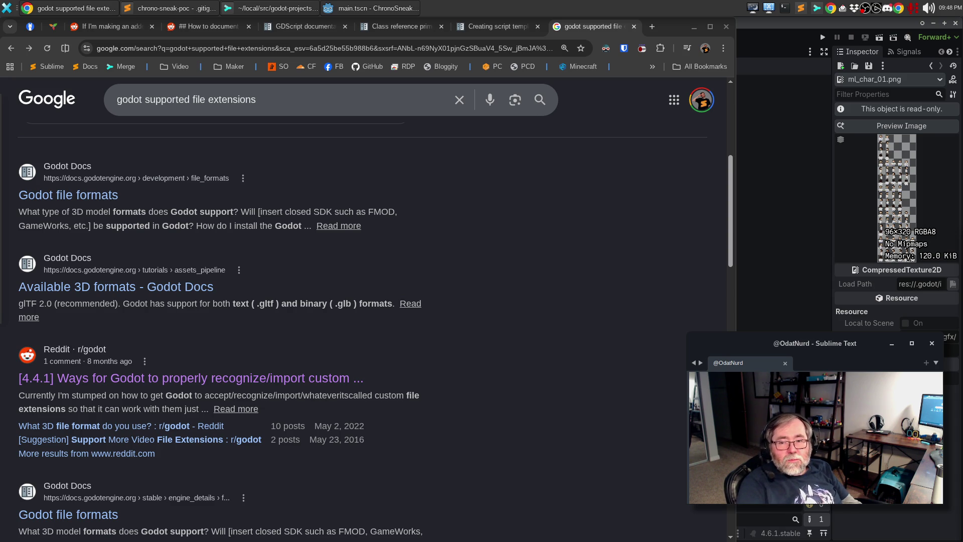
Scroll Importing images through supported formats to the Import dock screenshot, then open the Trilium Components note
scroll(631, 313, "down", 3)
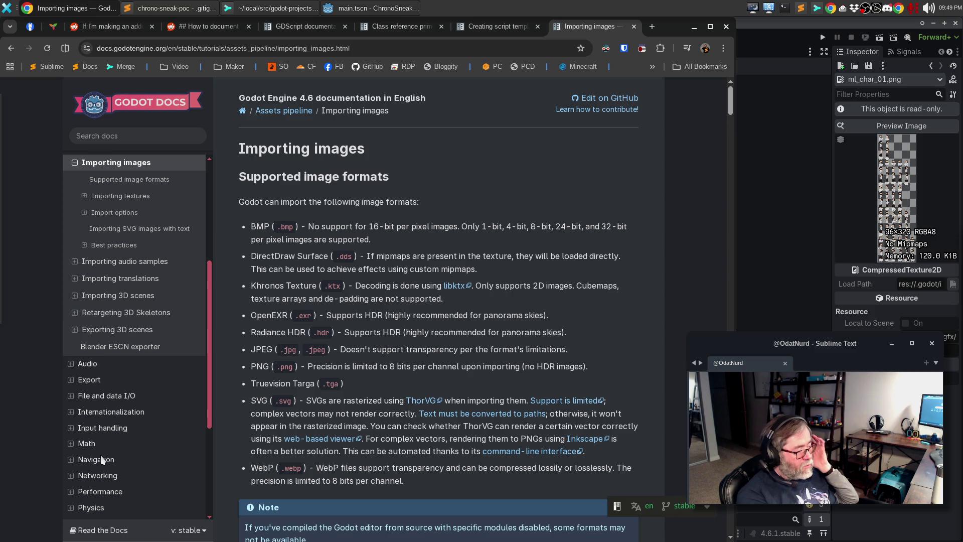
scroll(100, 459, "down", 10)
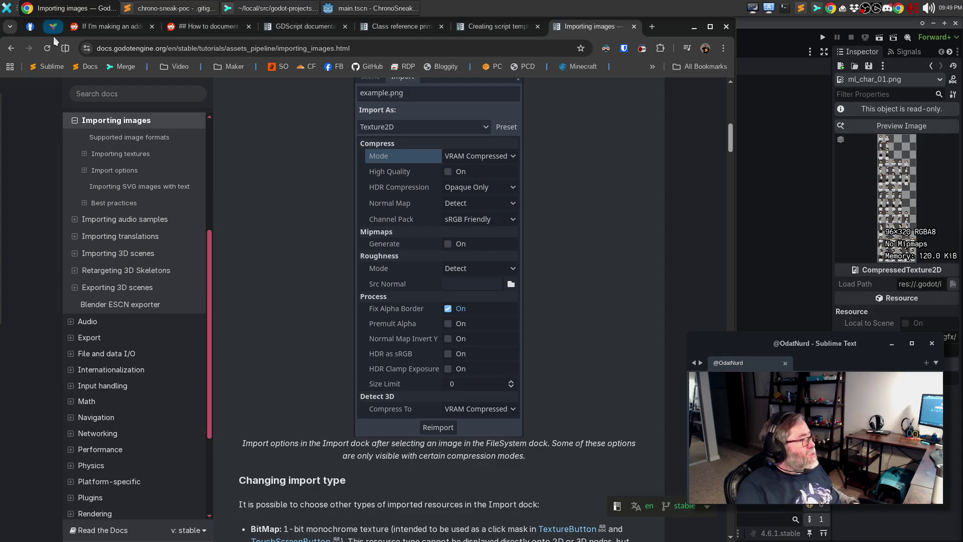
left_click(54, 32)
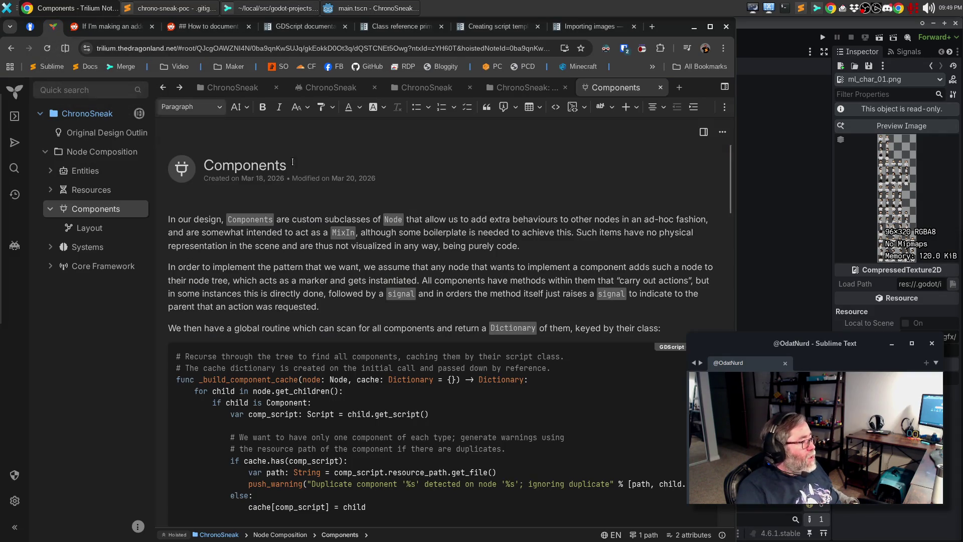
Read the Entities note's Entity, Actor, Player, TimeClone and Guard sections, then go back to Godot
left_click(52, 170)
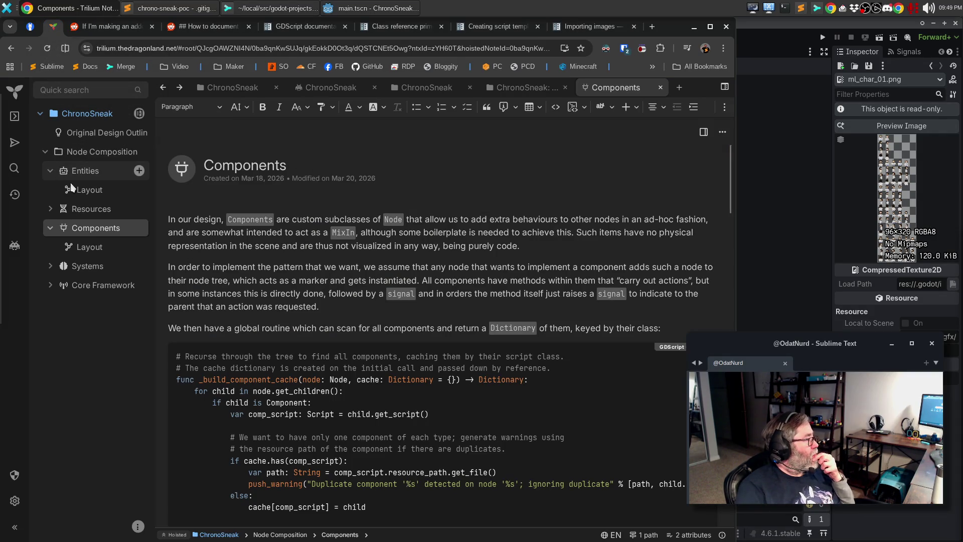
left_click(85, 170)
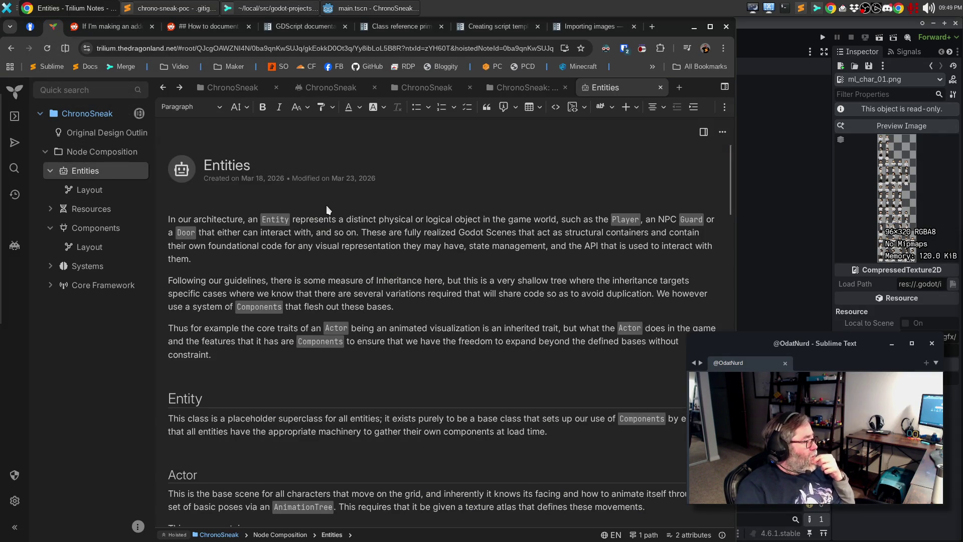
scroll(327, 202, "down", 5)
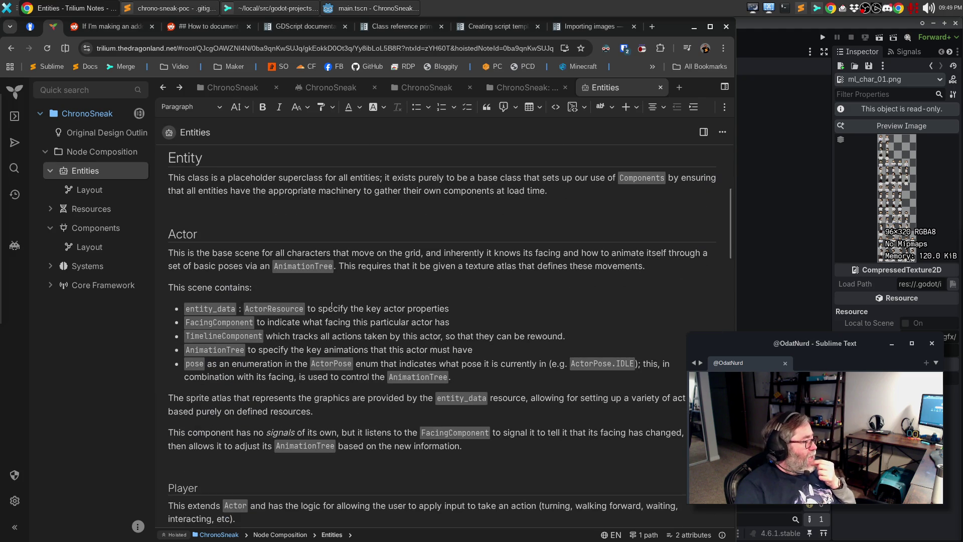
scroll(331, 307, "down", 5)
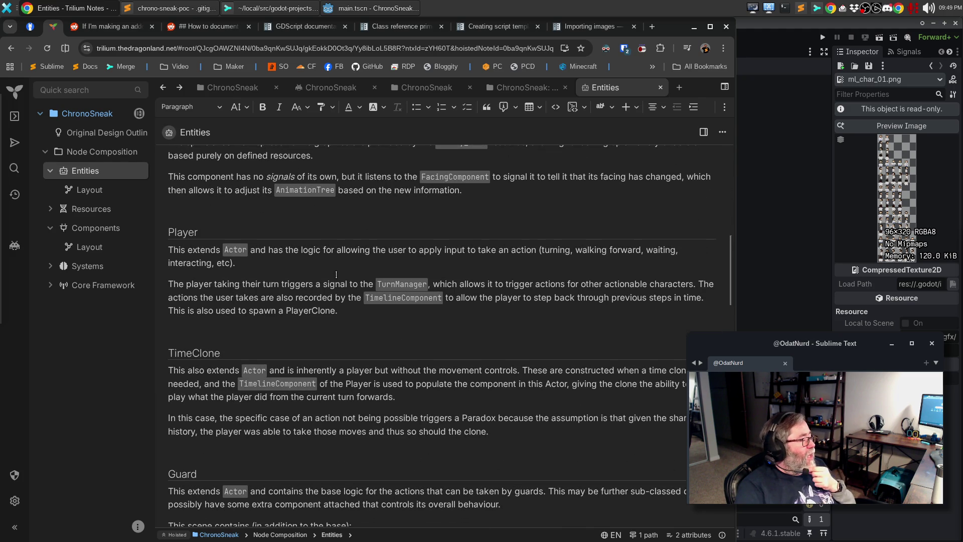
left_click(358, 7)
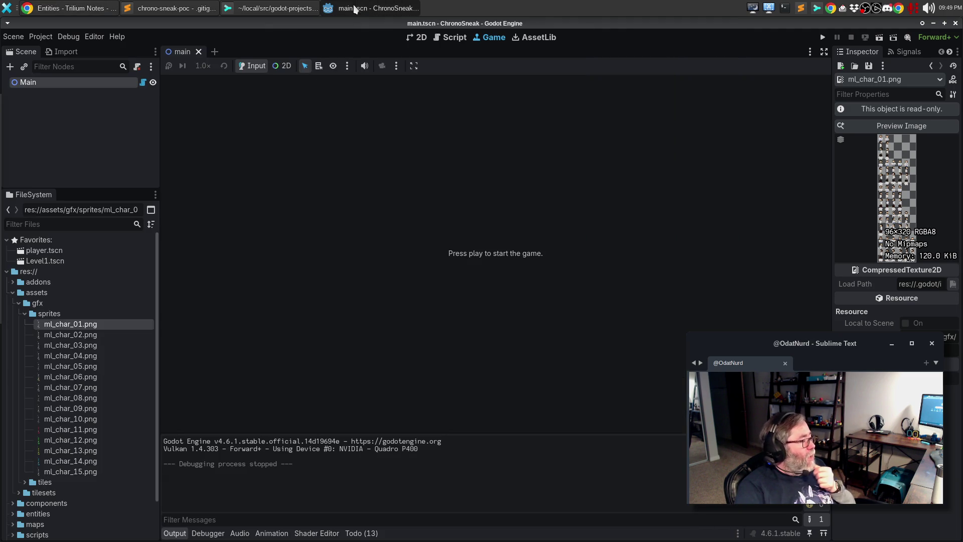
Open entities/entity.gd from FileSystem in the script editor and bring up Search Help with F1
left_click(14, 293)
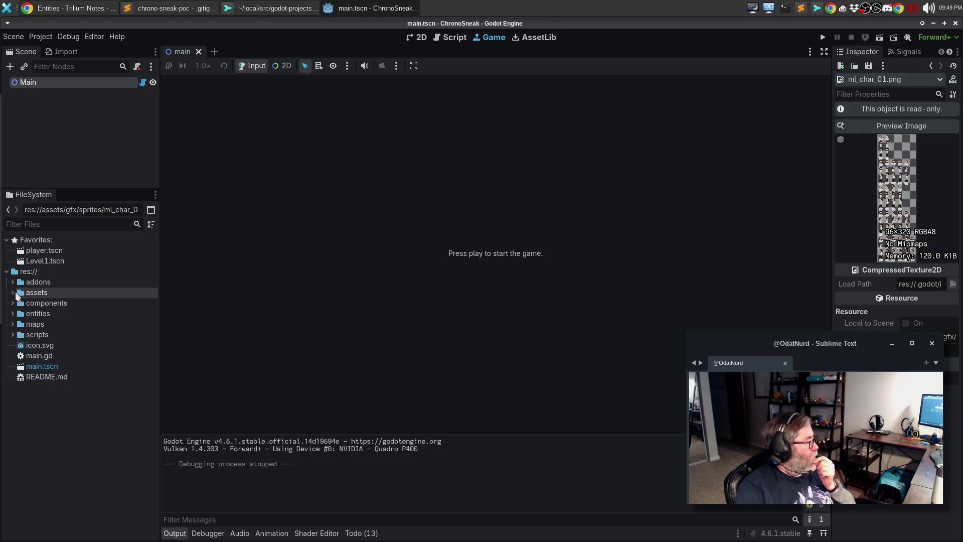
left_click(13, 313)
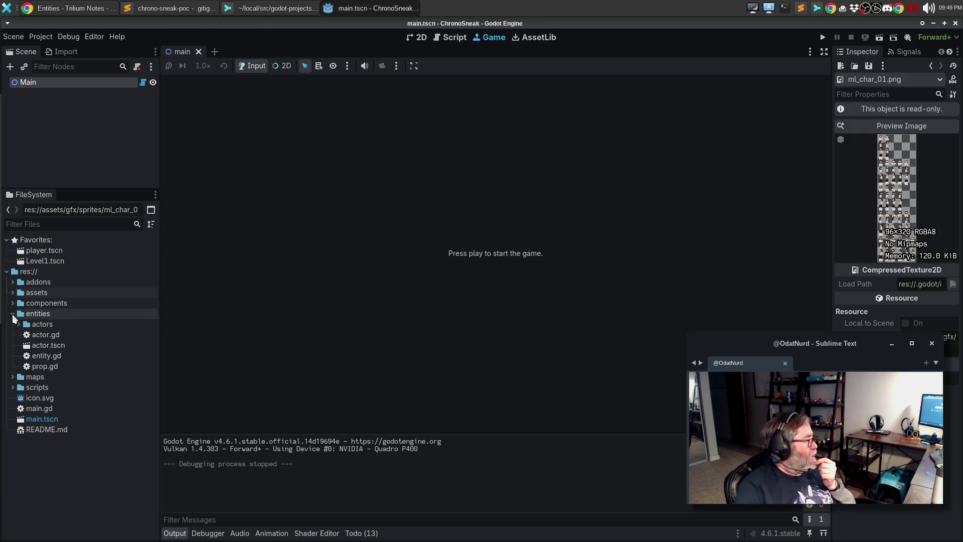
left_click(13, 315)
left_click(14, 315)
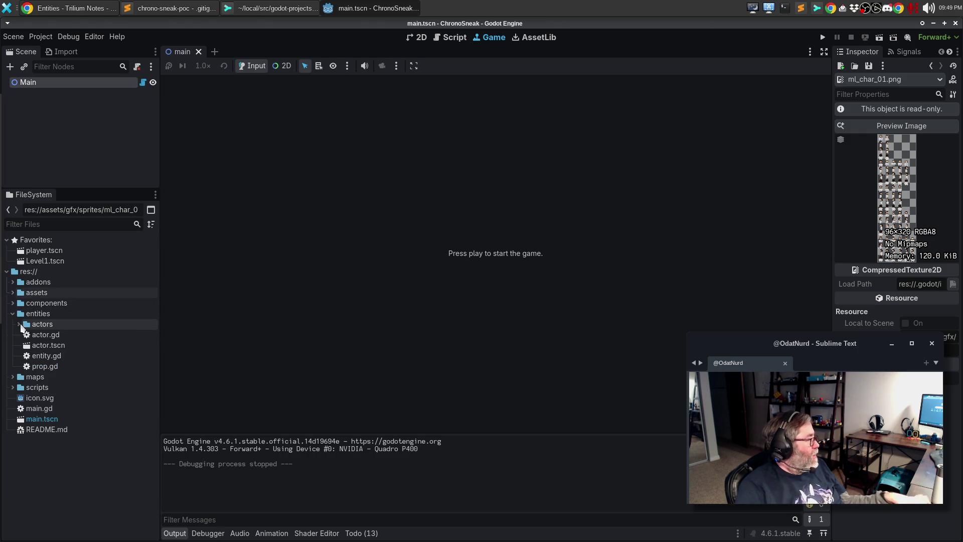
double_click(47, 356)
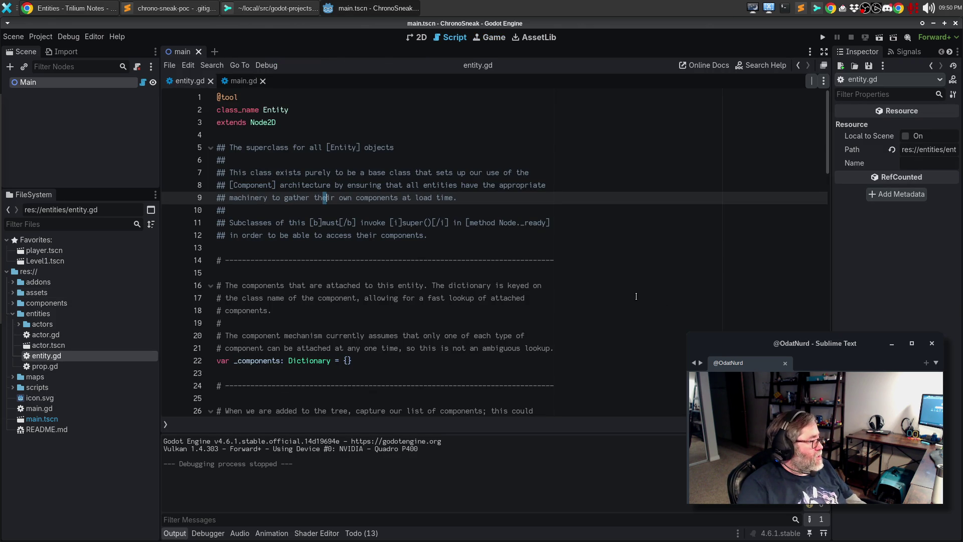
left_click(604, 288)
key("F1")
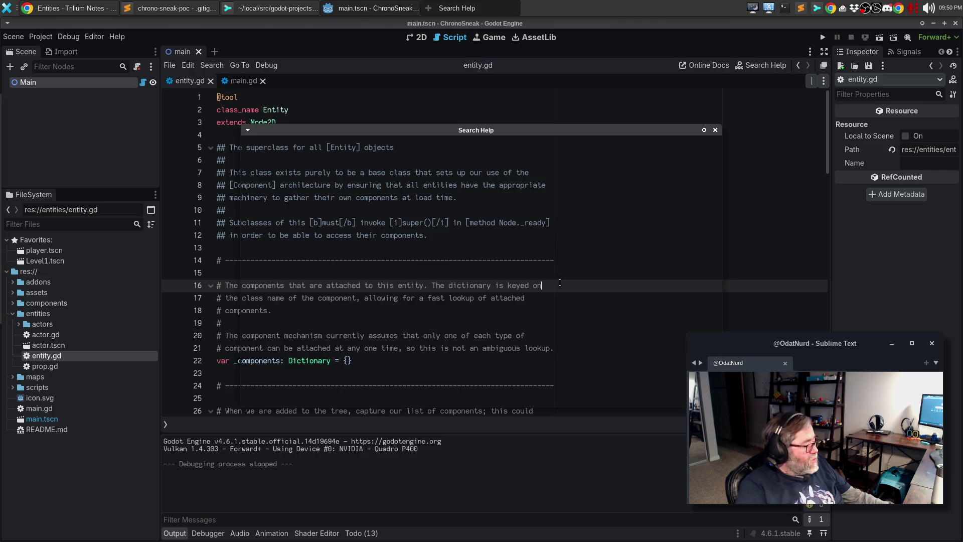
Look up 'entit', read the Entity class help on get_component, then switch to Sublime Text
type("entit")
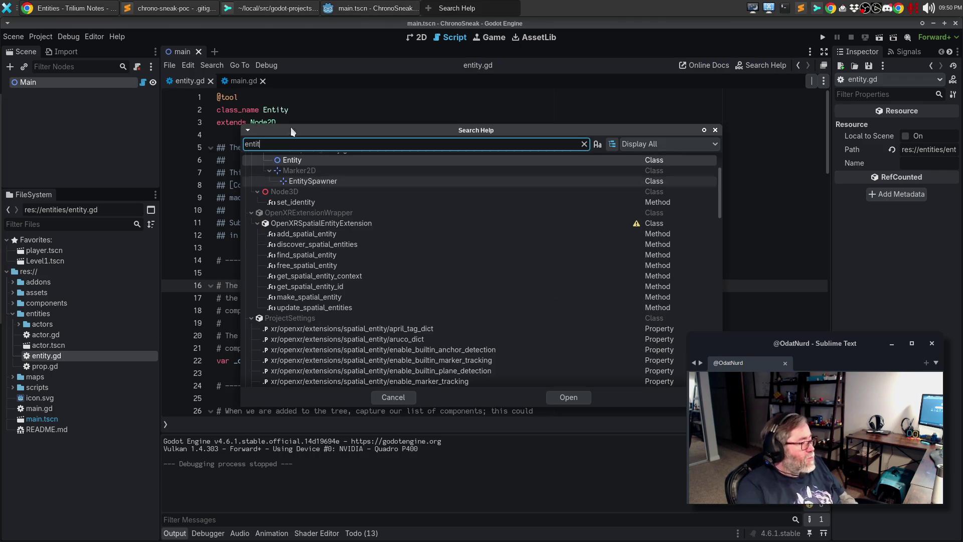
double_click(314, 159)
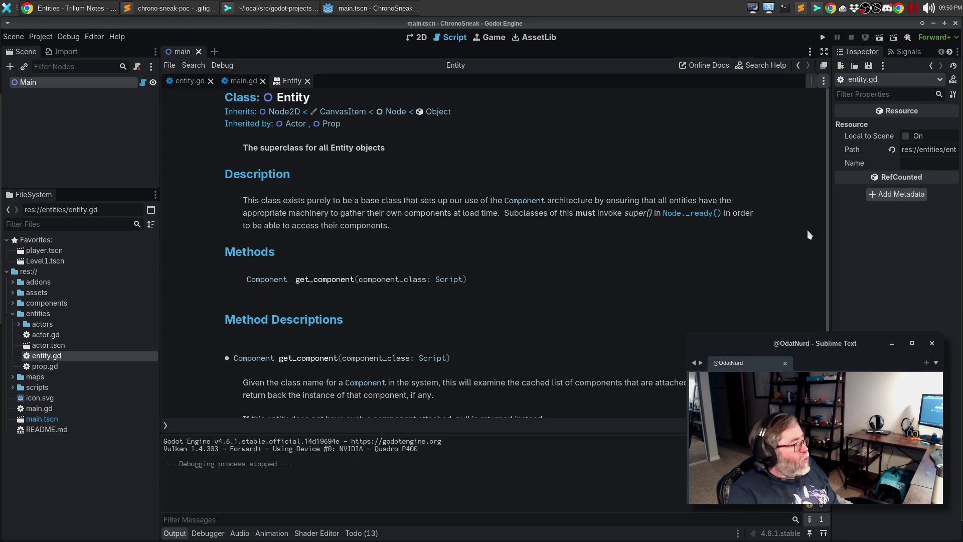
scroll(401, 250, "down", 3)
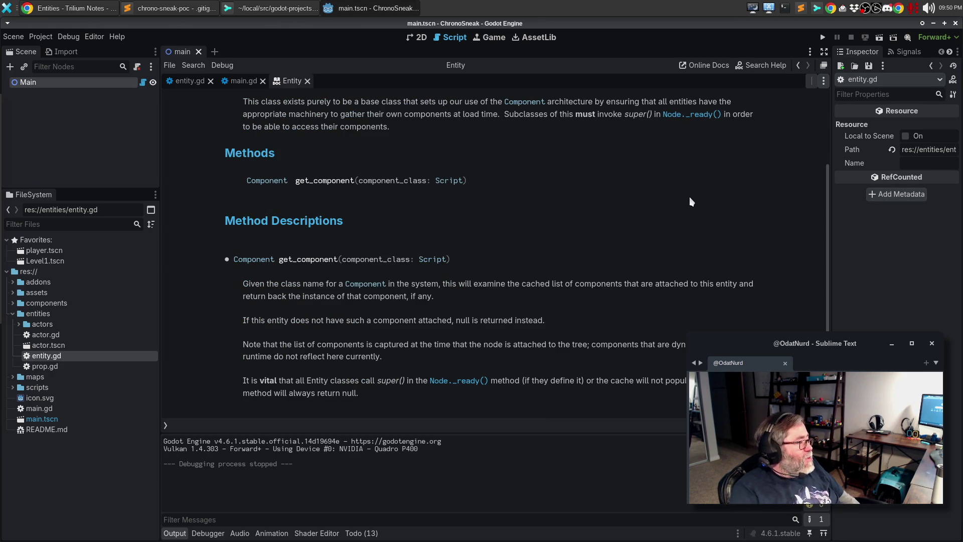
scroll(681, 192, "up", 3)
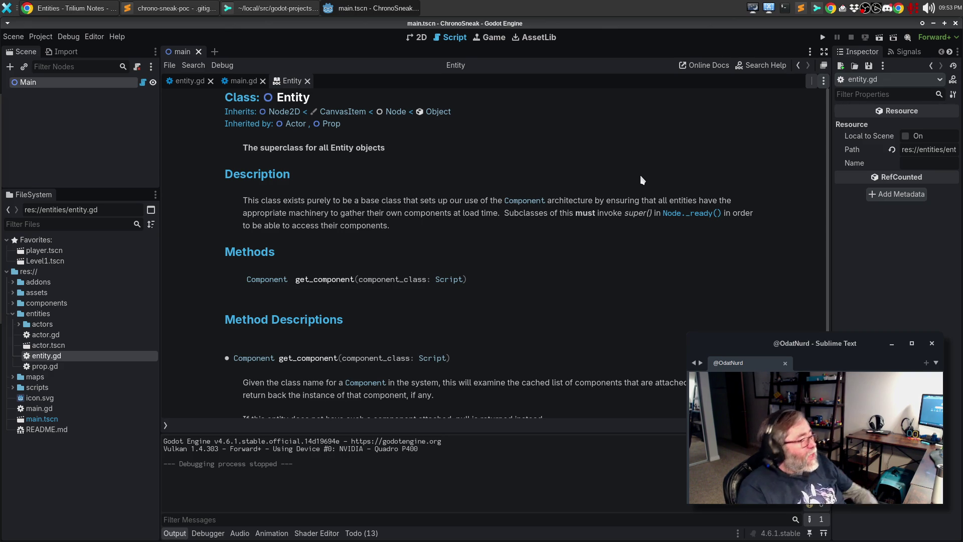
left_click(155, 5)
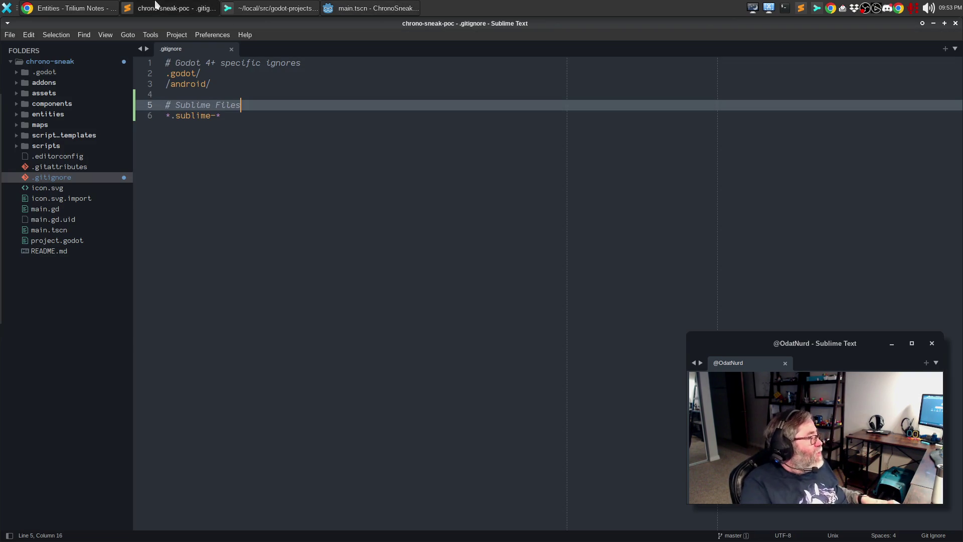
Open the standard_actor.gd, base_prop.gd and custom_node.gd templates from script_templates
key("Down")
left_click(75, 139)
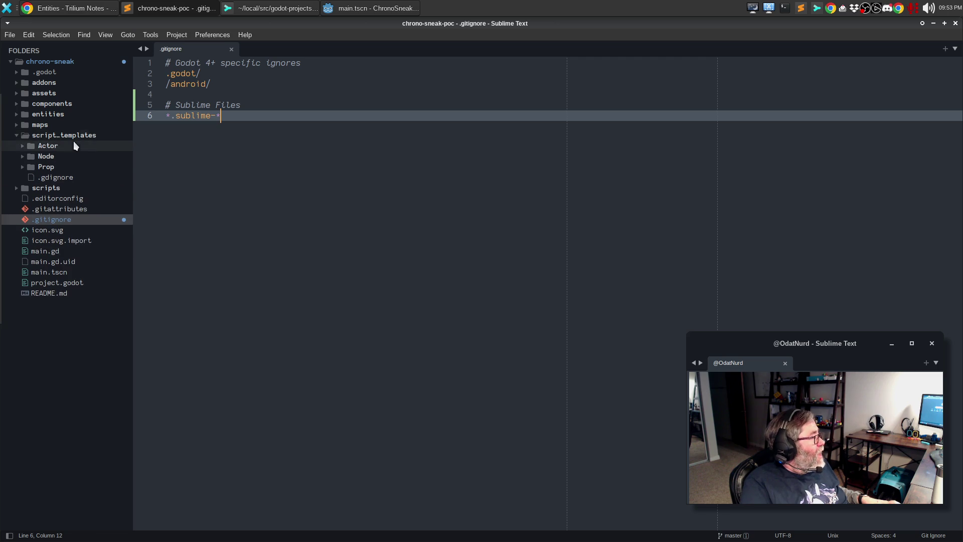
left_click(66, 150)
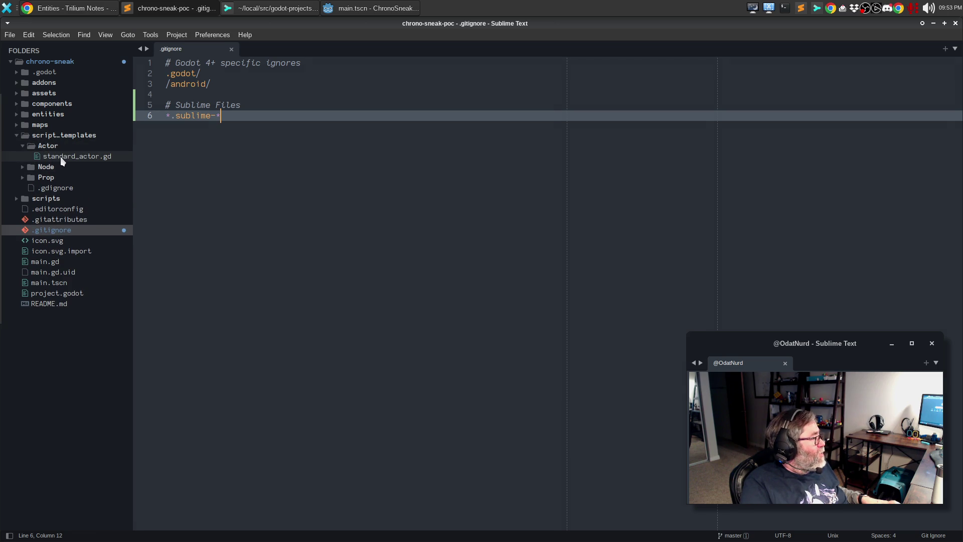
left_click(60, 156)
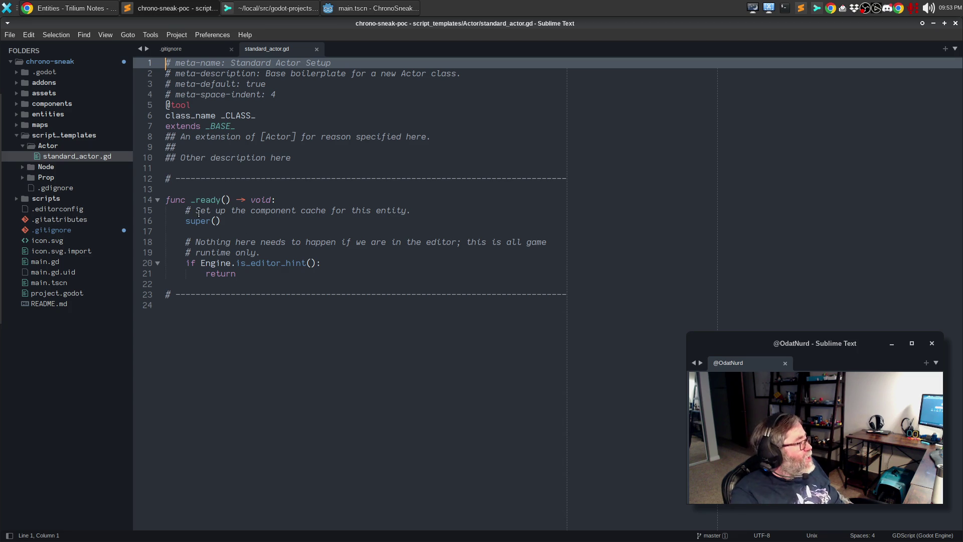
double_click(53, 179)
left_click(53, 178)
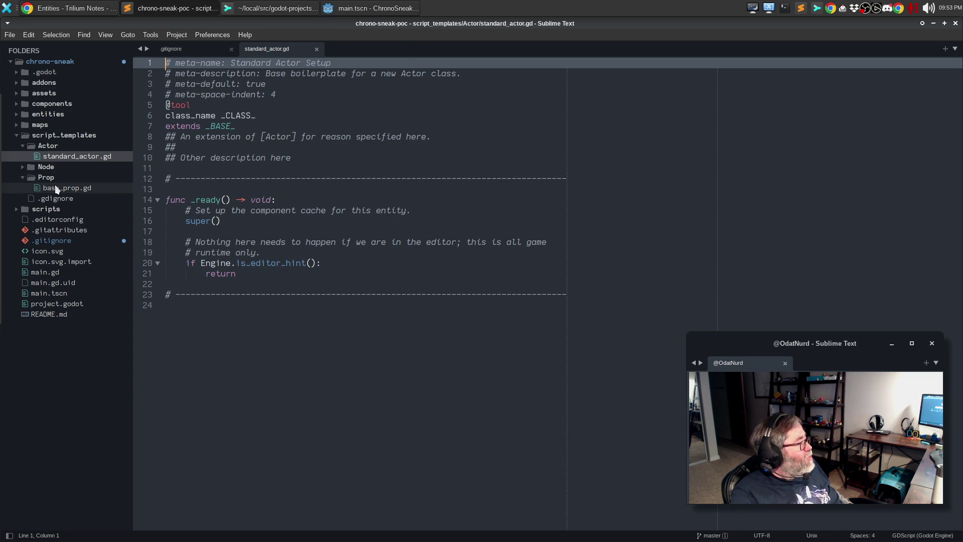
double_click(55, 187)
left_click(56, 167)
left_click(57, 179)
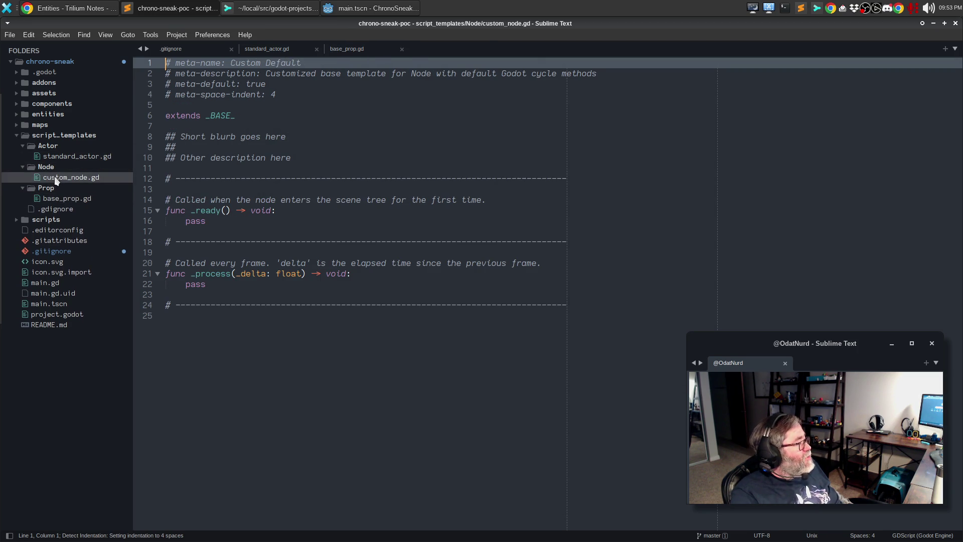
double_click(56, 179)
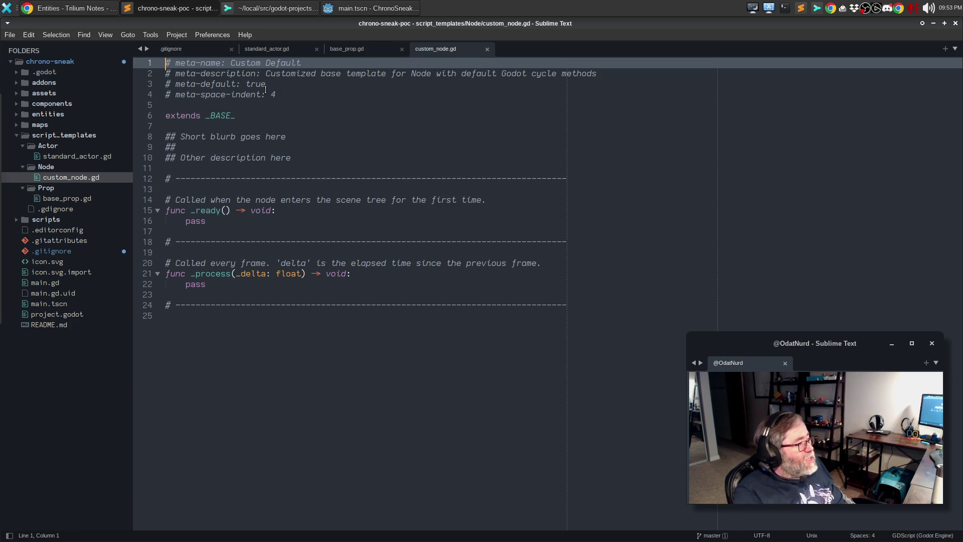
Compare custom_node.gd's meta header and _BASE_ placeholder with standard_actor.gd's _CLASS_, _BASE_ and doc comment
left_click_drag(299, 94, 146, 57)
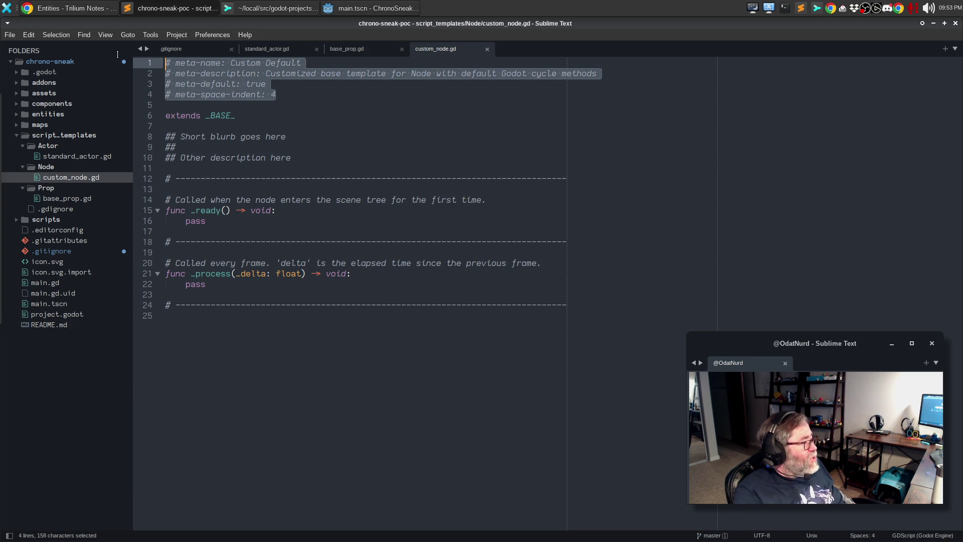
double_click(261, 119)
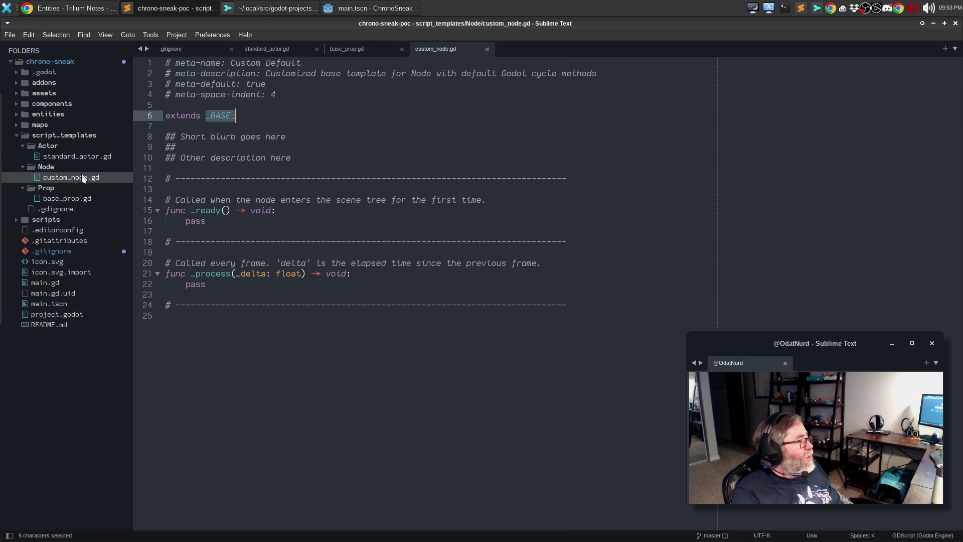
left_click(71, 156)
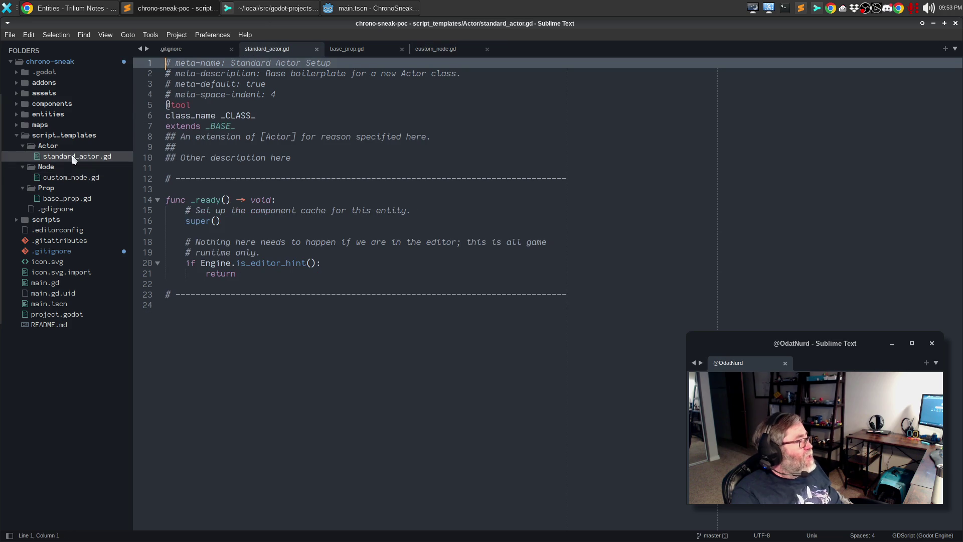
double_click(238, 116)
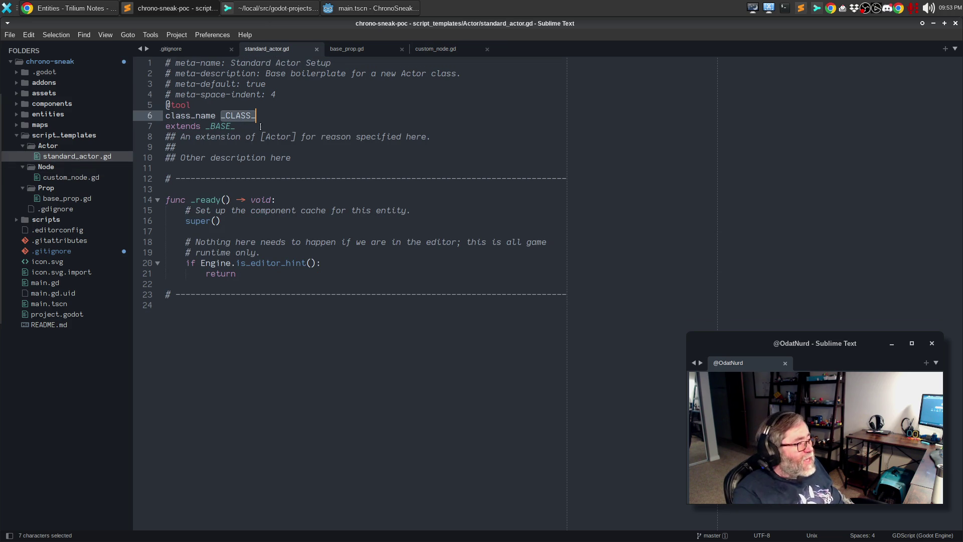
double_click(220, 127)
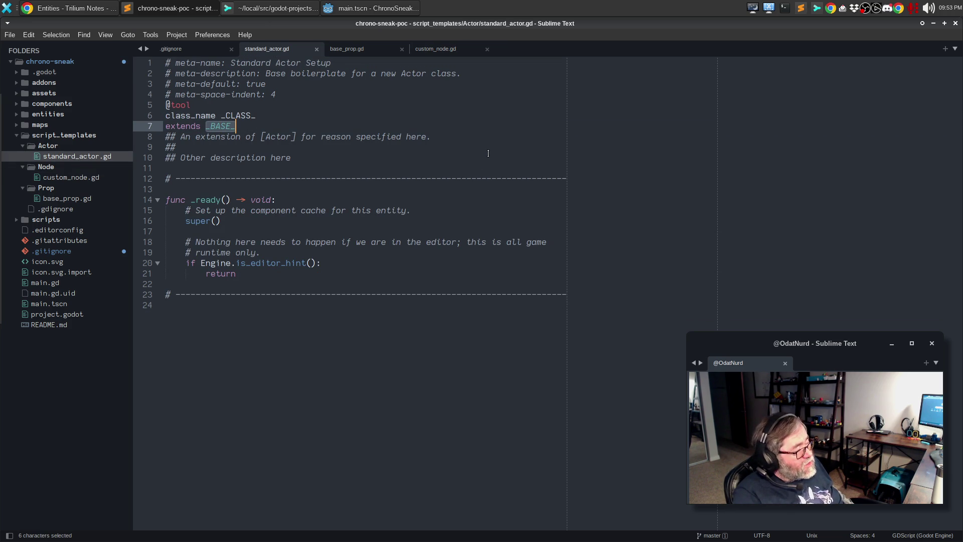
left_click_drag(291, 159, 127, 136)
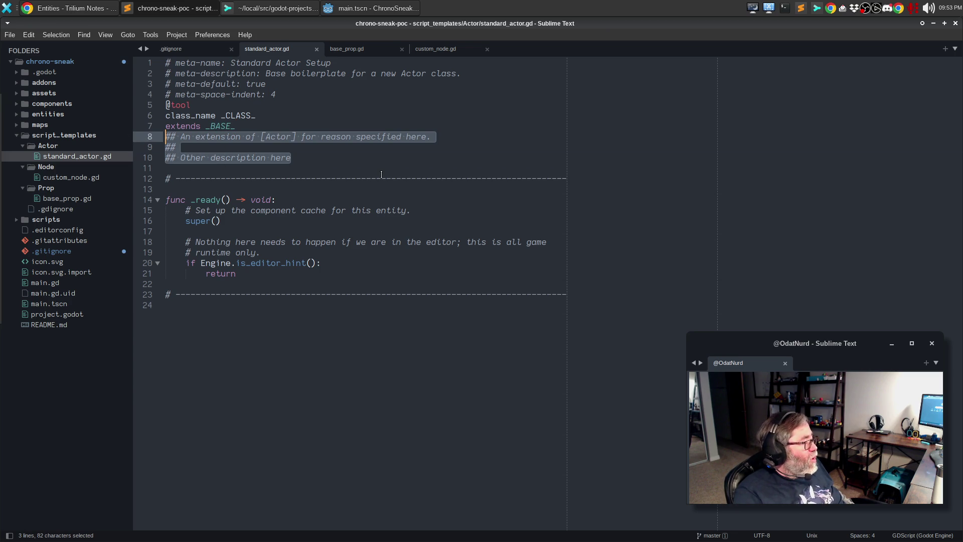
left_click(84, 178)
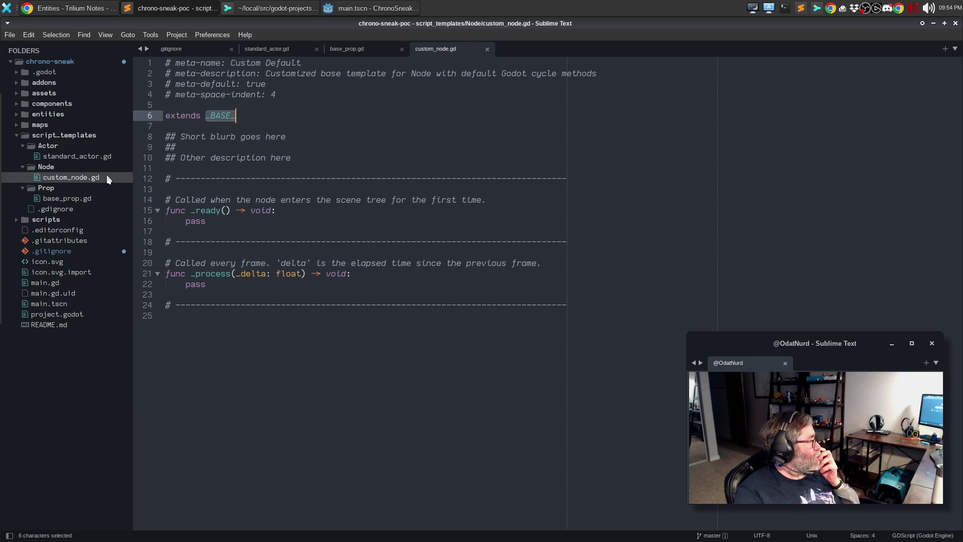
Open guard.gd, player.gd and entity.gd from entities/actors, then bring Trilium forward
left_click(76, 117)
left_click(74, 125)
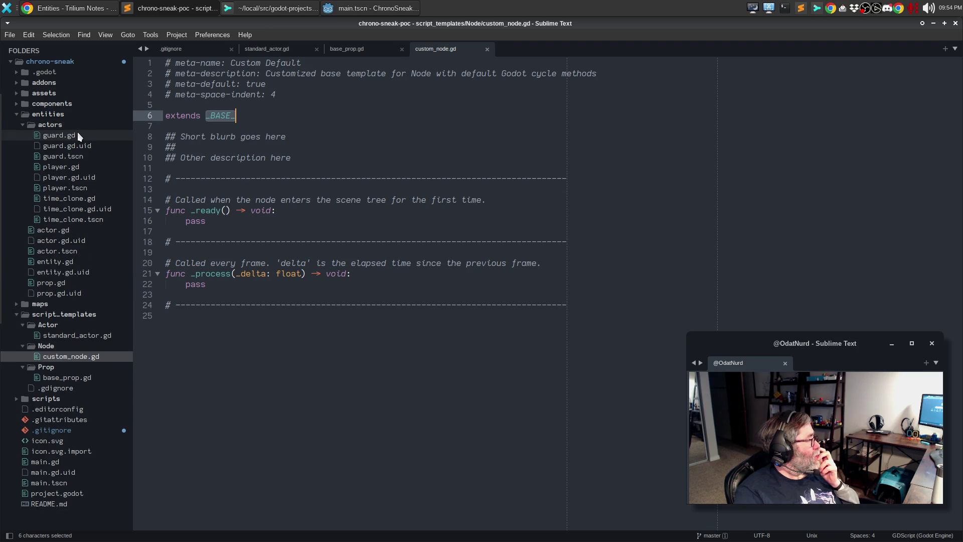
left_click(78, 135)
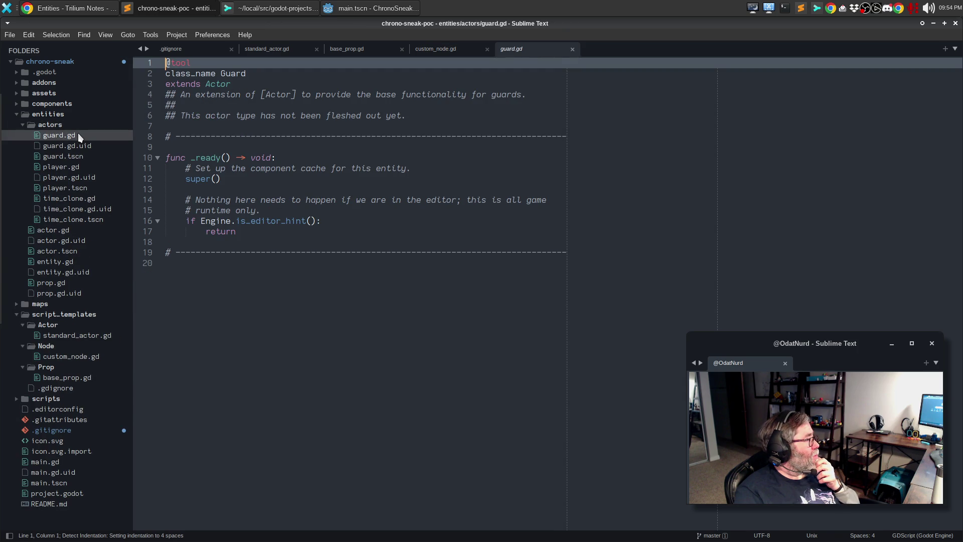
left_click(95, 161)
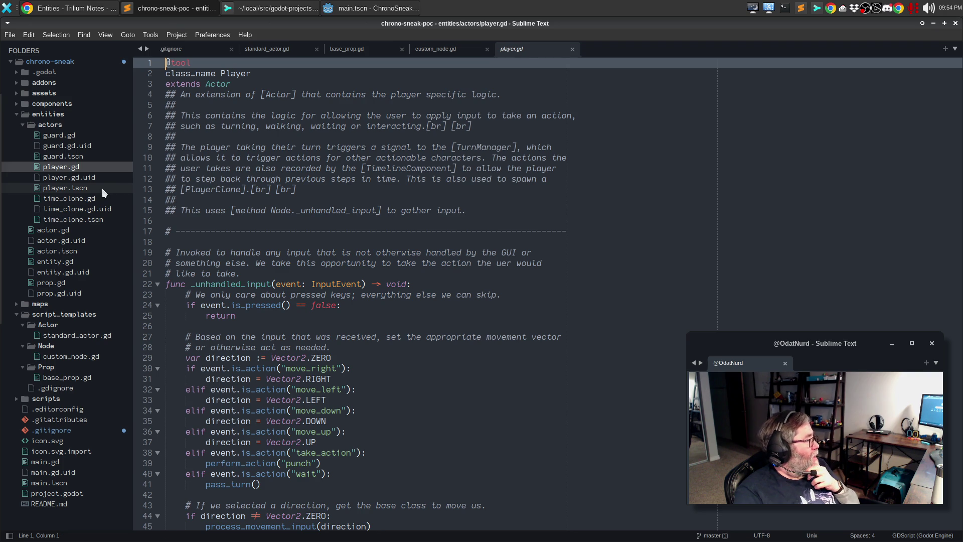
left_click(89, 262)
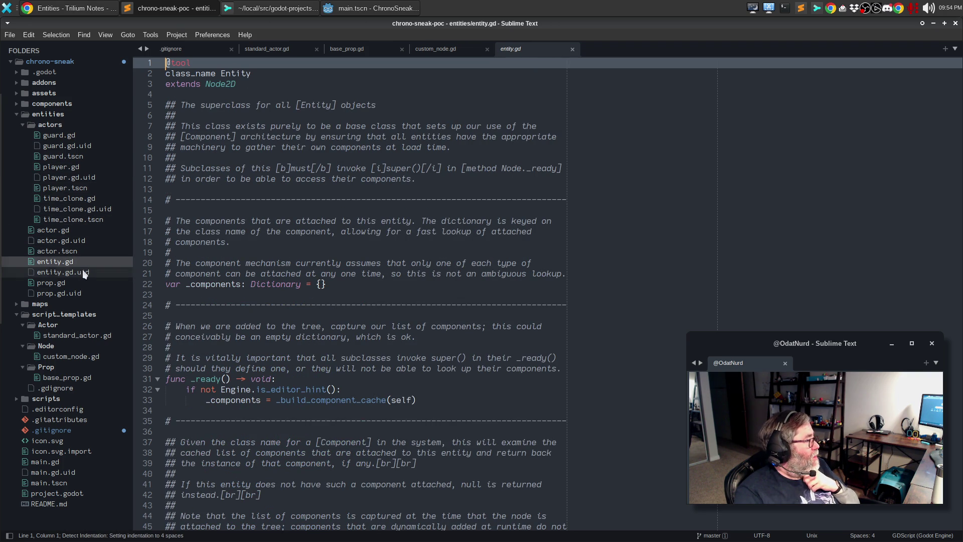
left_click(76, 10)
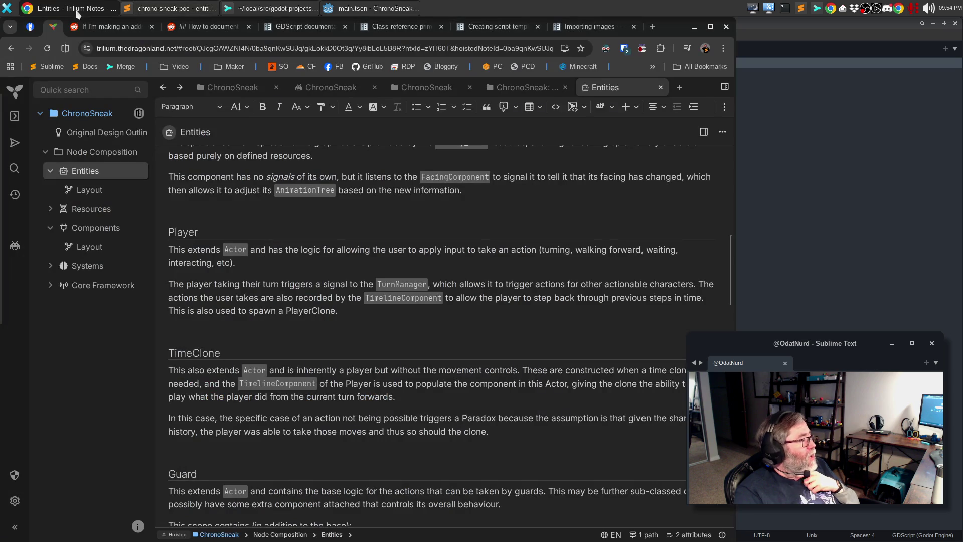
left_click(373, 9)
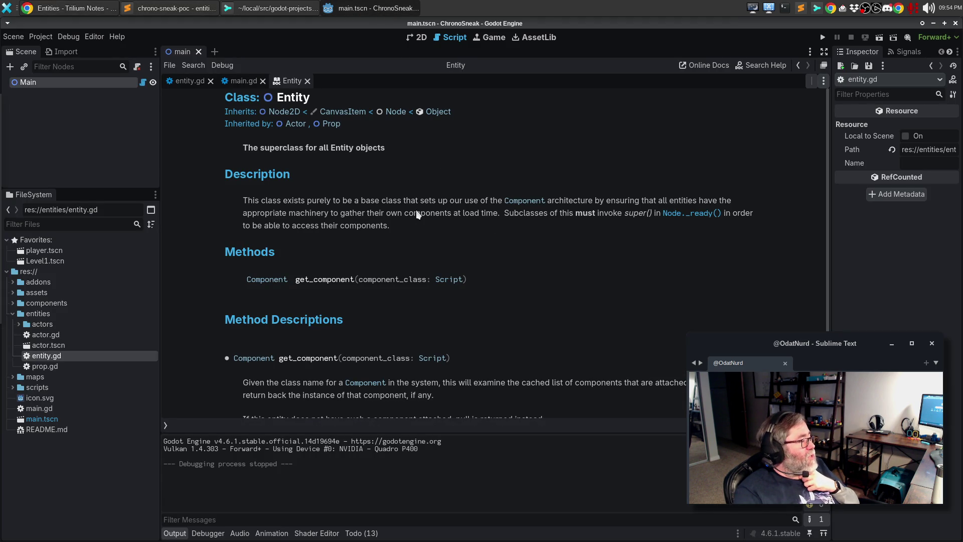
left_click(272, 6)
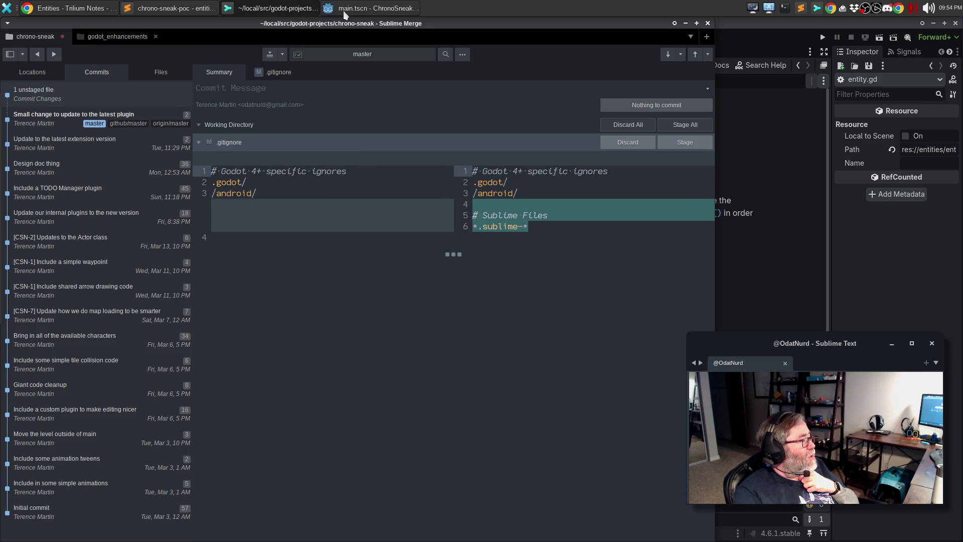
left_click(337, 12)
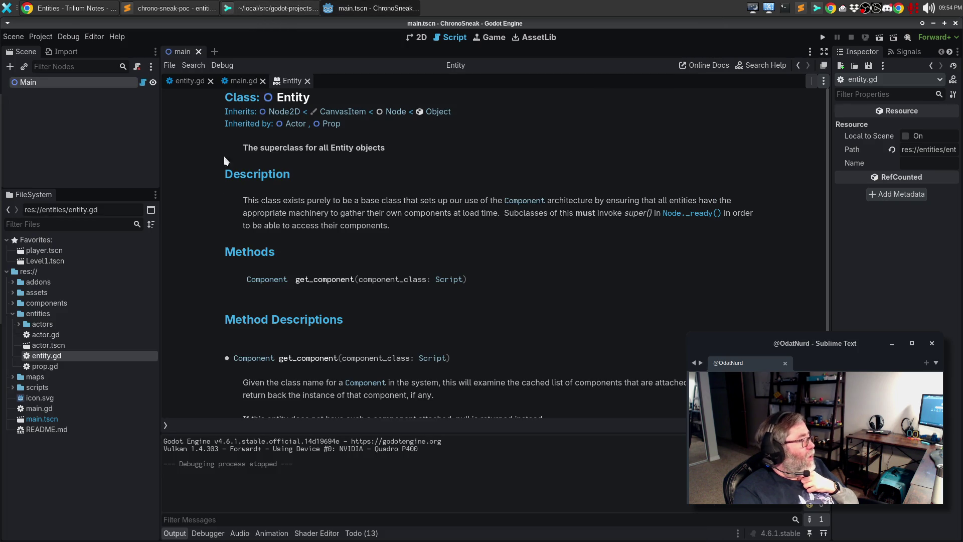
left_click(159, 8)
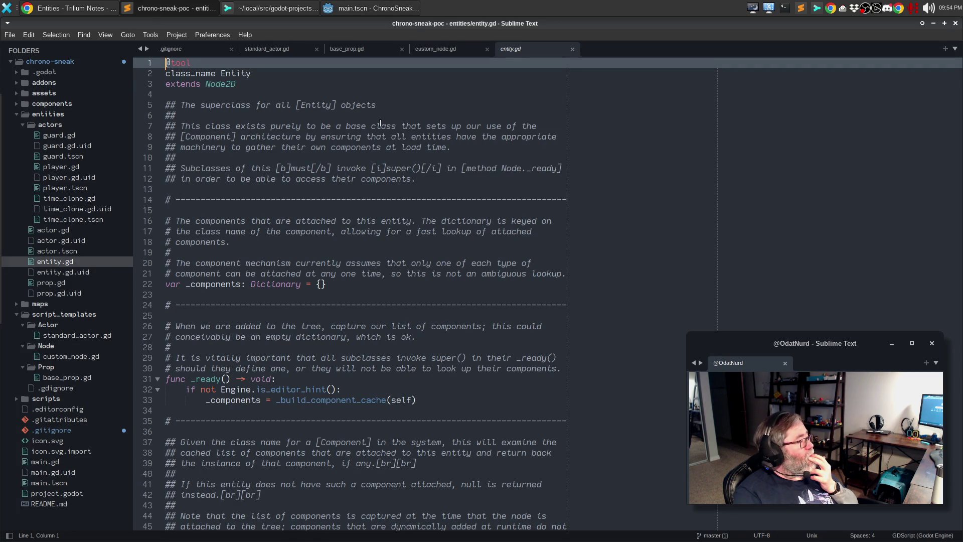
left_click(388, 104)
left_click(386, 116)
left_click(381, 126)
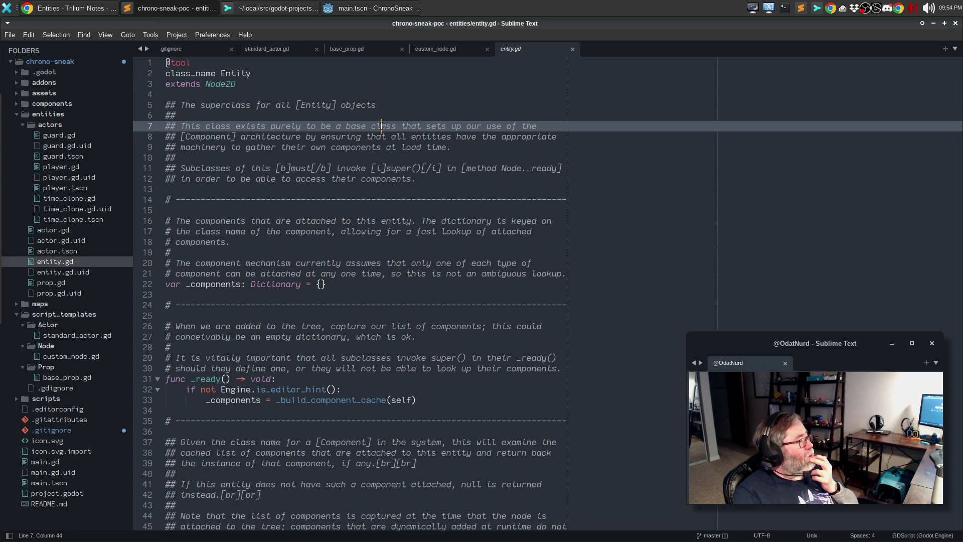
left_click(402, 105)
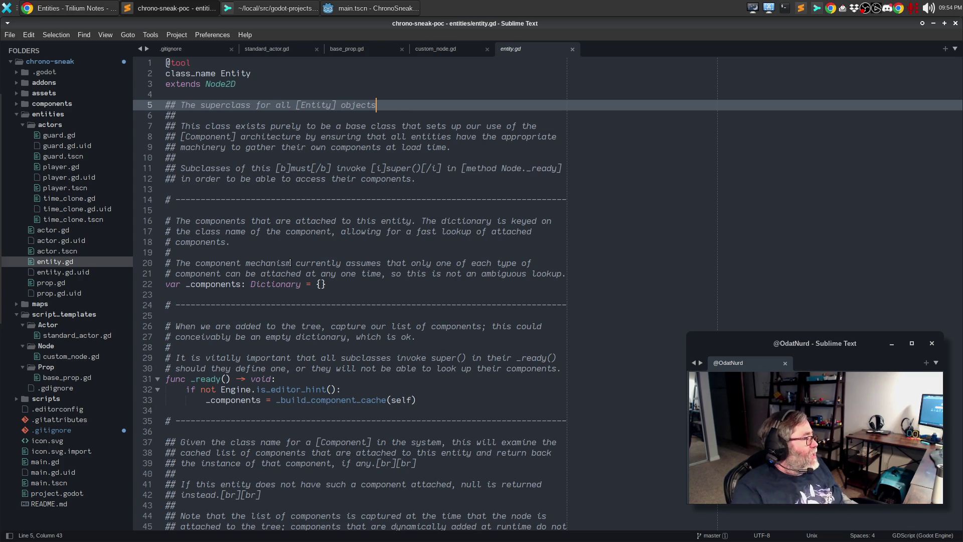
left_click(70, 335)
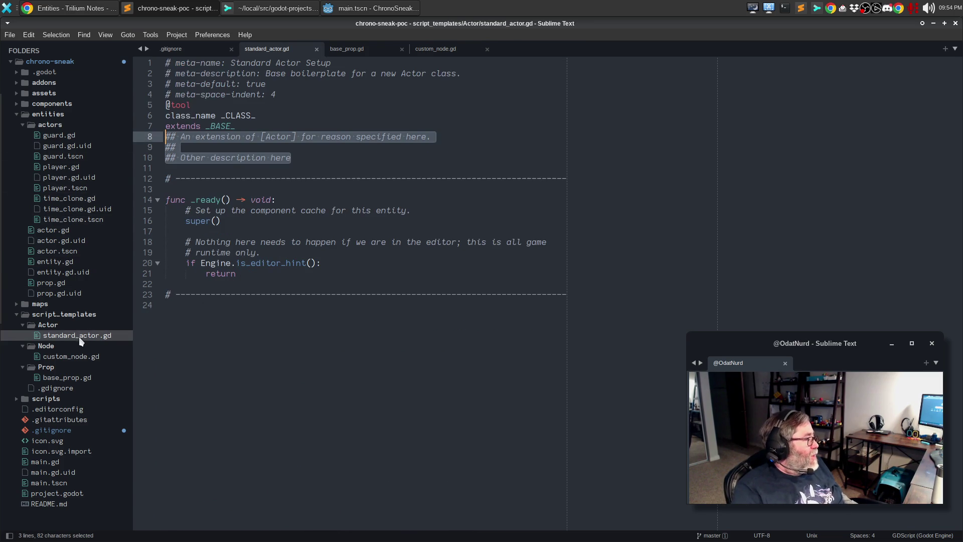
left_click_drag(271, 275, 116, 195)
left_click(229, 225)
left_click_drag(237, 275, 189, 264)
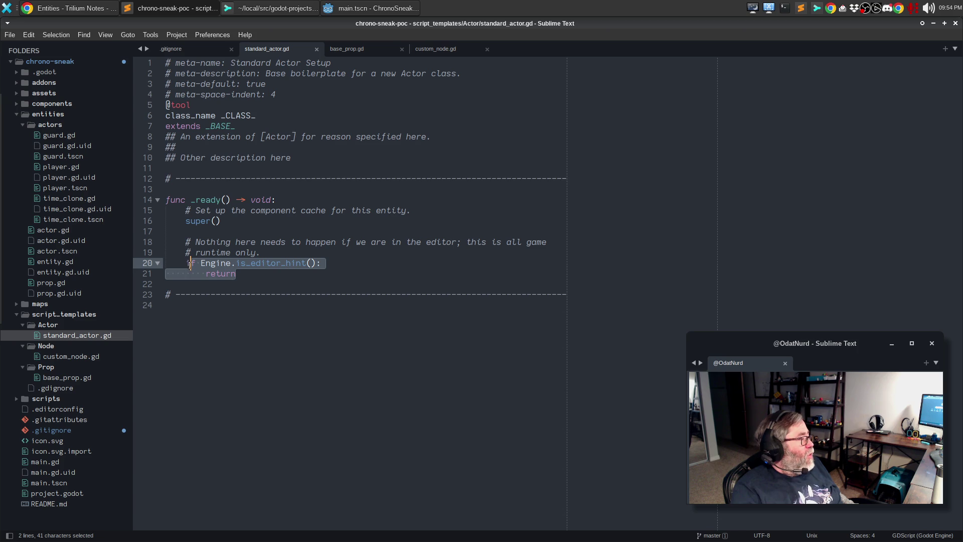
left_click(291, 263)
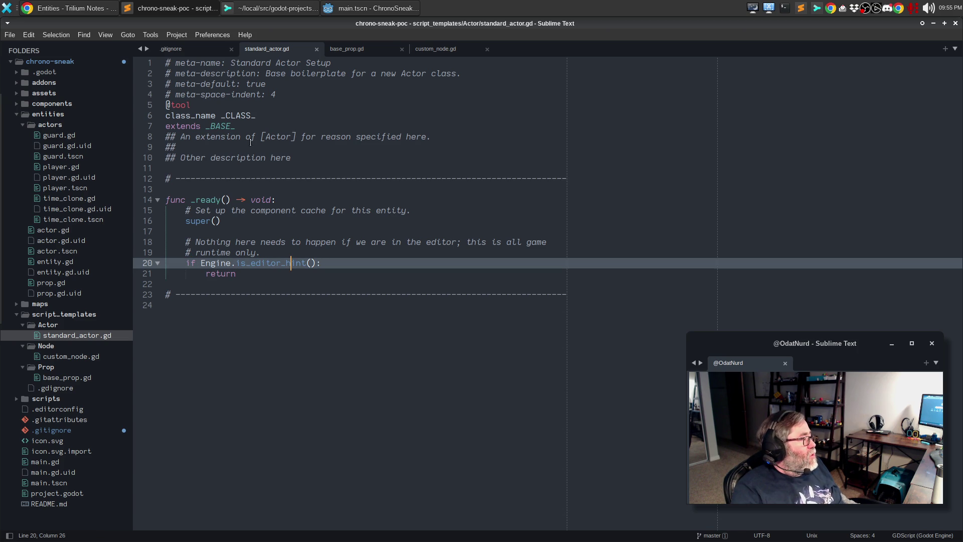
left_click(233, 104)
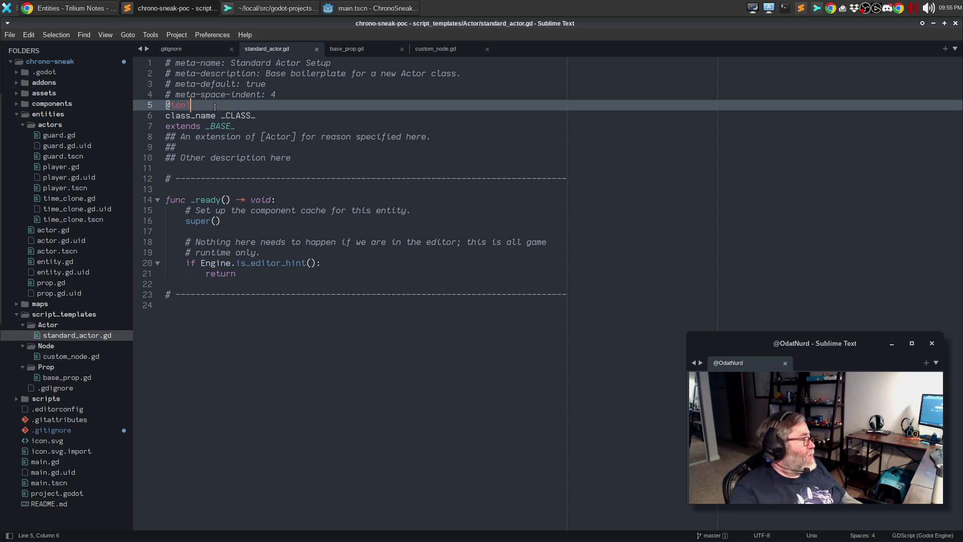
left_click(81, 357)
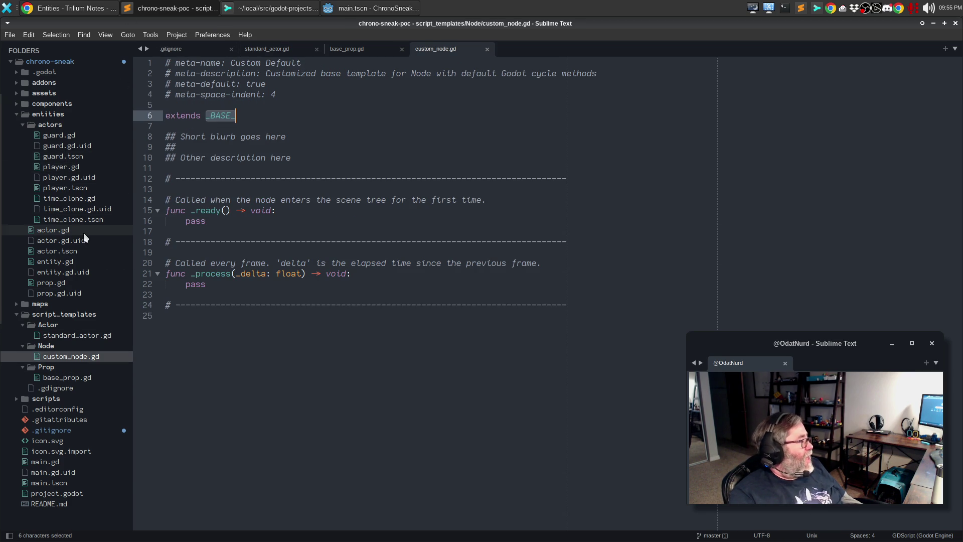
left_click(70, 262)
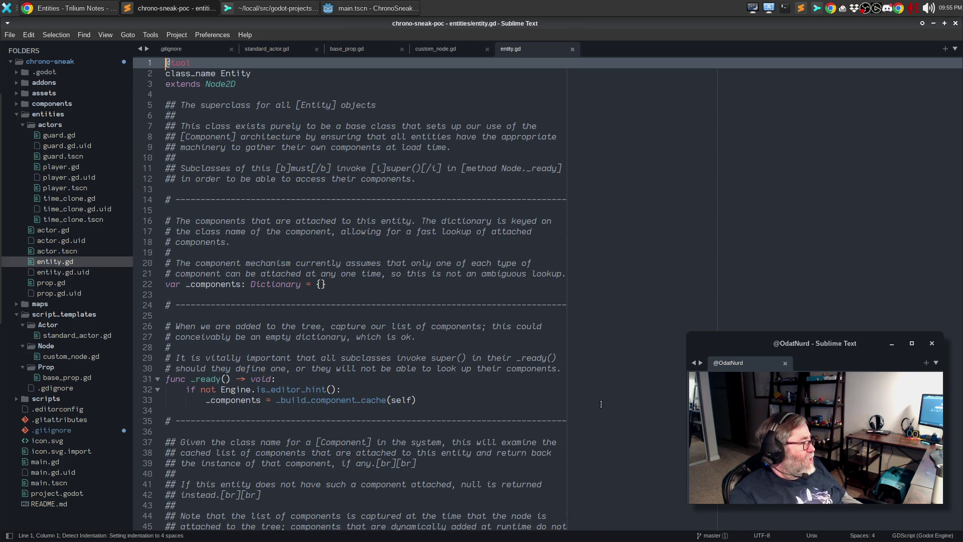
Scroll entity.gd from line 20 through its component lookup and cache code, then open prop.gd
left_click(426, 263)
scroll(422, 330, "down", 2)
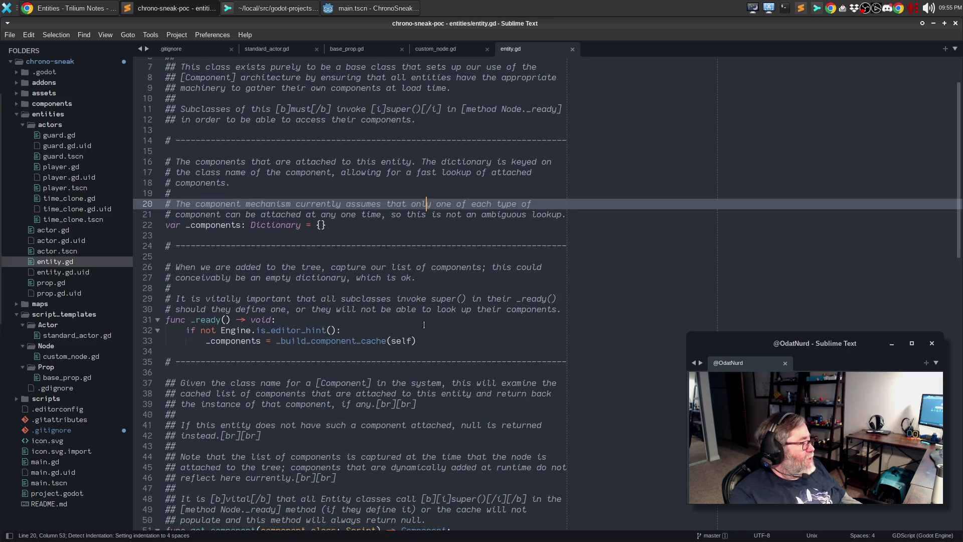
left_click(446, 341)
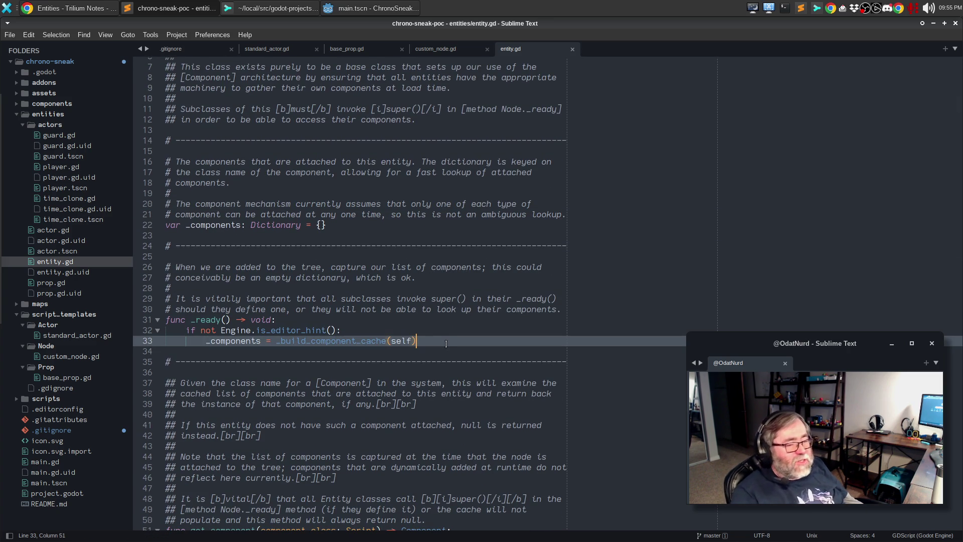
scroll(475, 342, "down", 5)
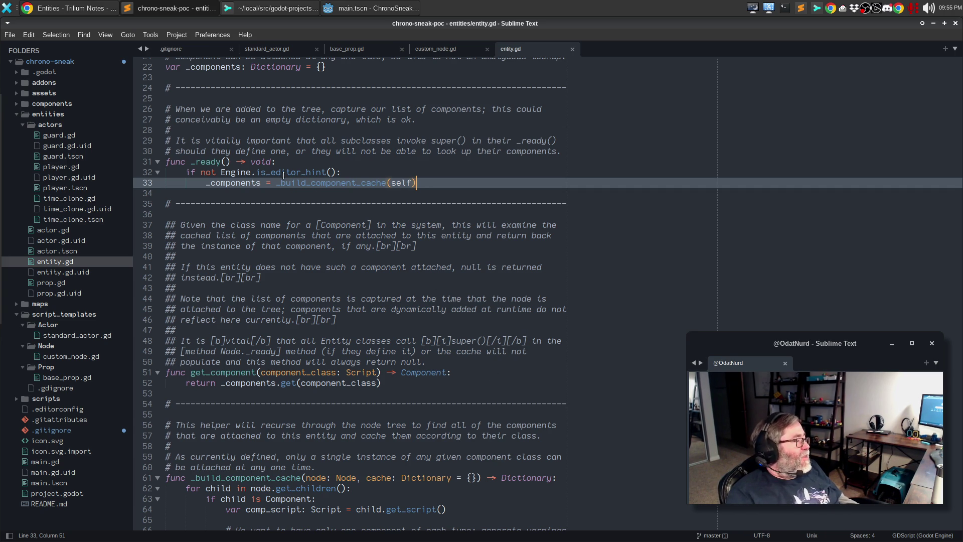
scroll(353, 278, "down", 7)
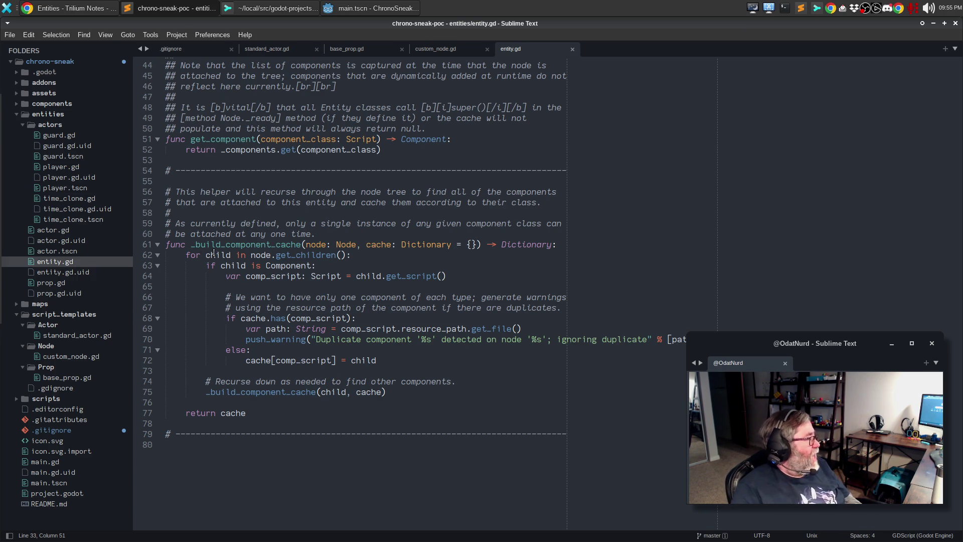
left_click(68, 282)
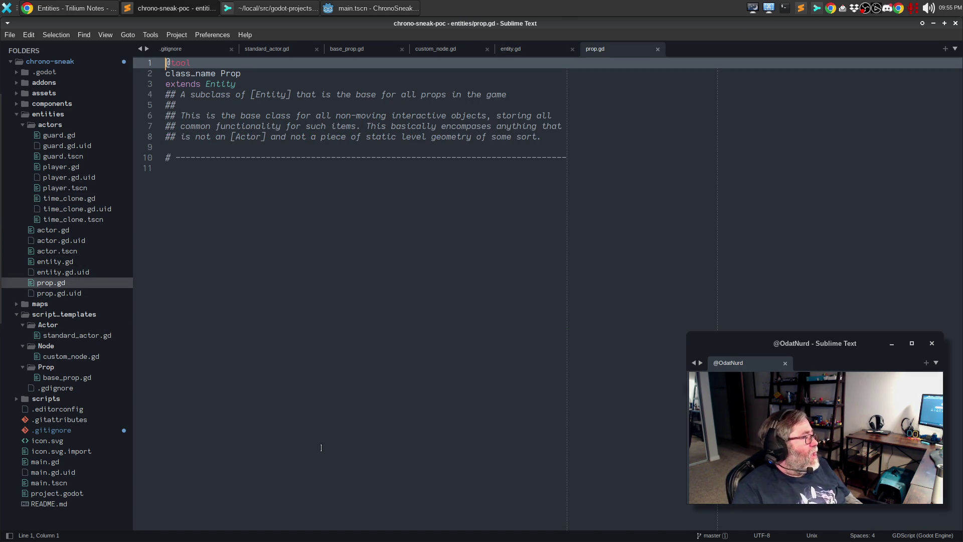
Open actor.gd and review its extends Entity header and the _ready function calling super()
left_click(249, 75)
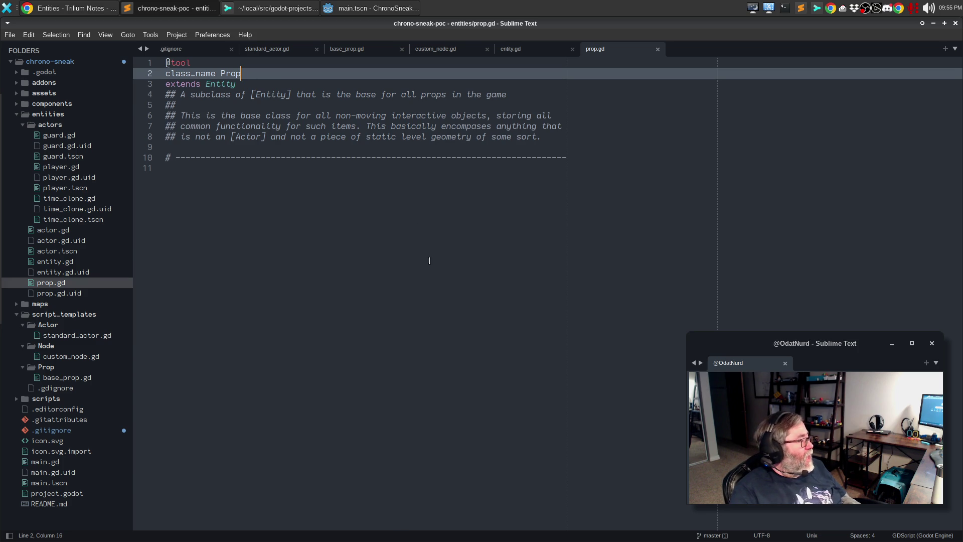
left_click(80, 232)
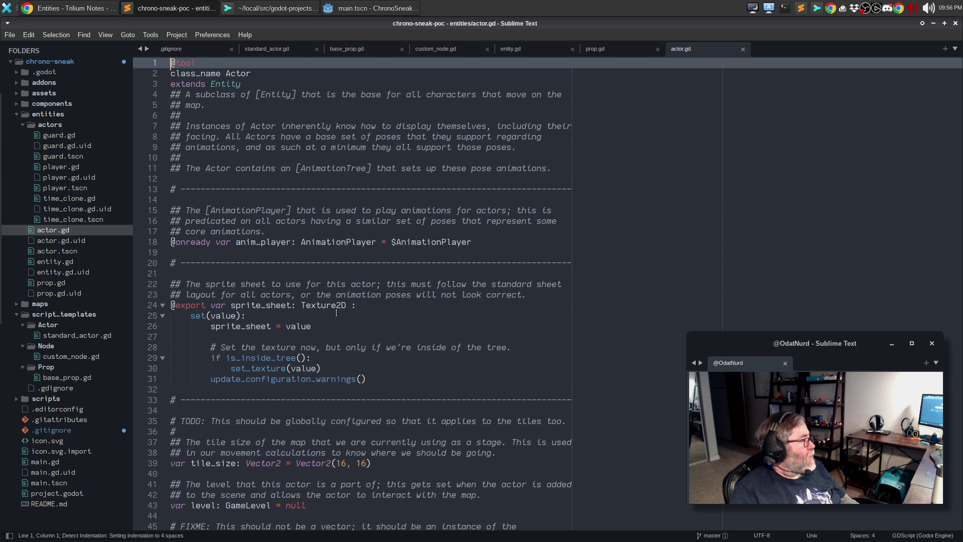
left_click_drag(274, 86, 276, 94)
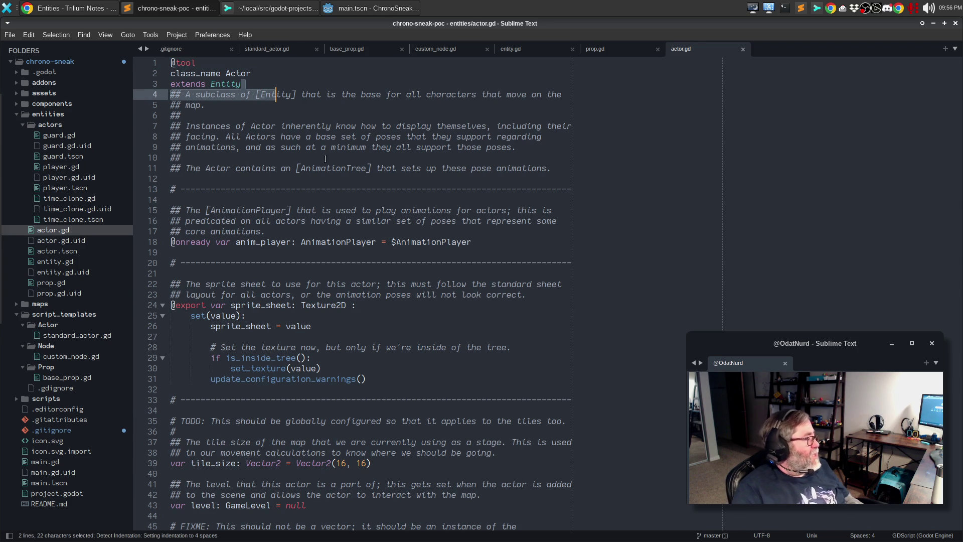
scroll(461, 256, "down", 3)
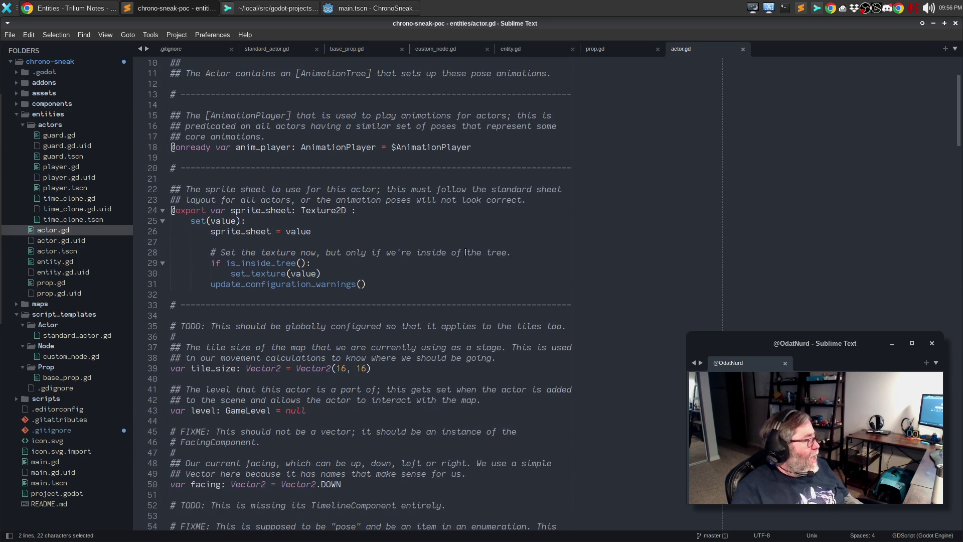
scroll(466, 250, "down", 14)
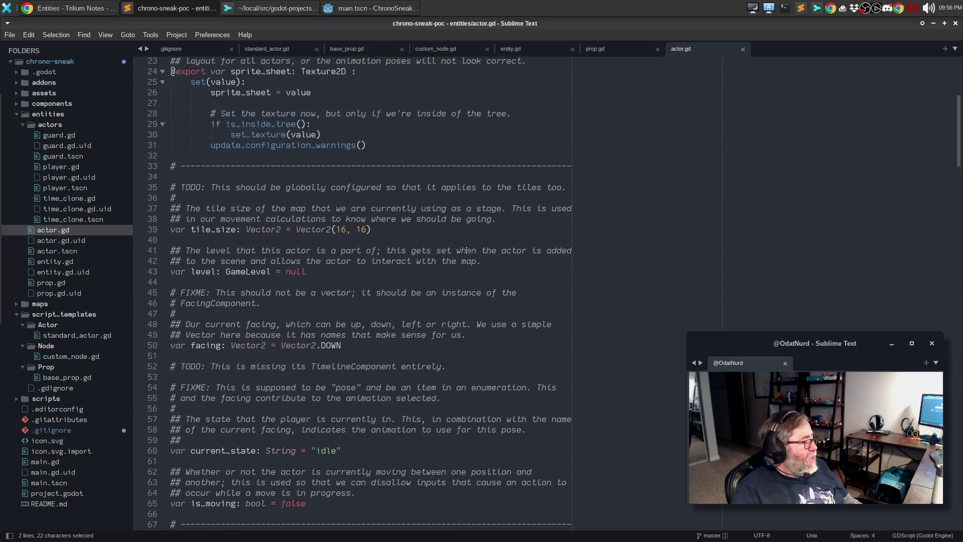
scroll(466, 250, "down", 2)
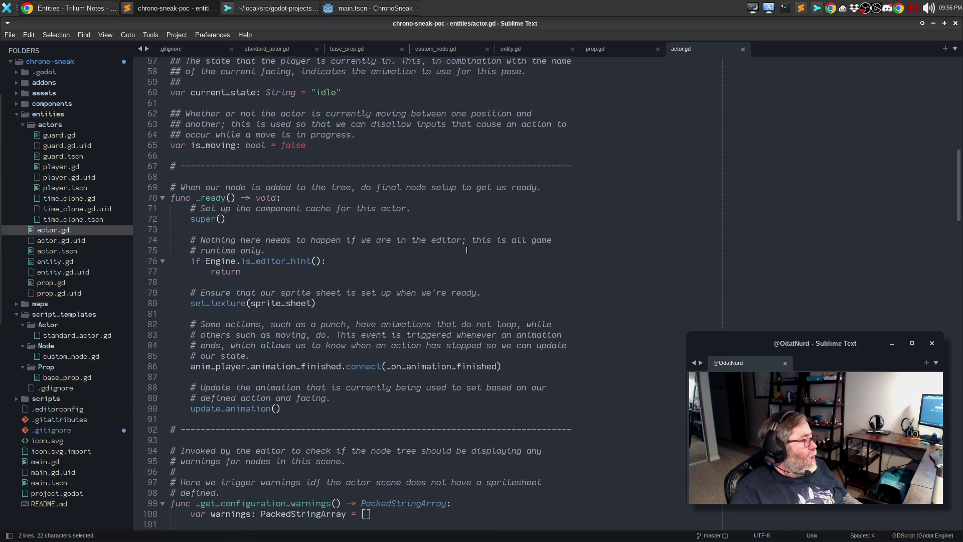
left_click(260, 210)
left_click_drag(279, 273, 201, 189)
left_click(361, 273)
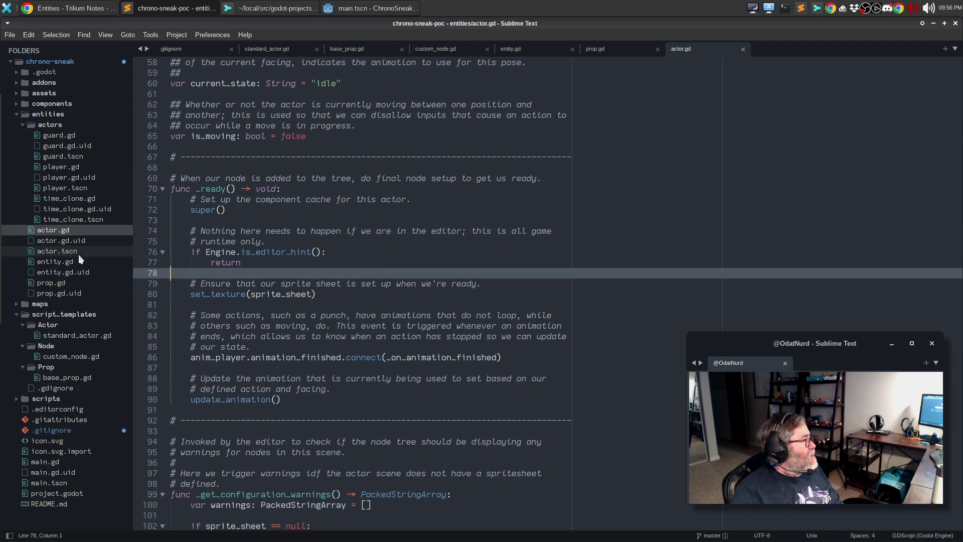
Open guard.gd, player.gd and time_clone.gd from the actors folder, then return to the Entities note
left_click(23, 125)
left_click(22, 124)
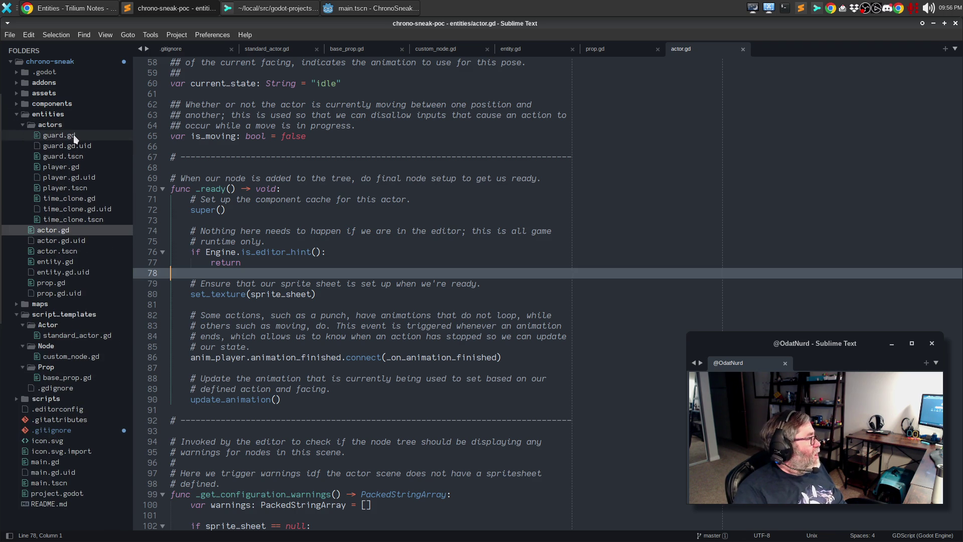
left_click(74, 138)
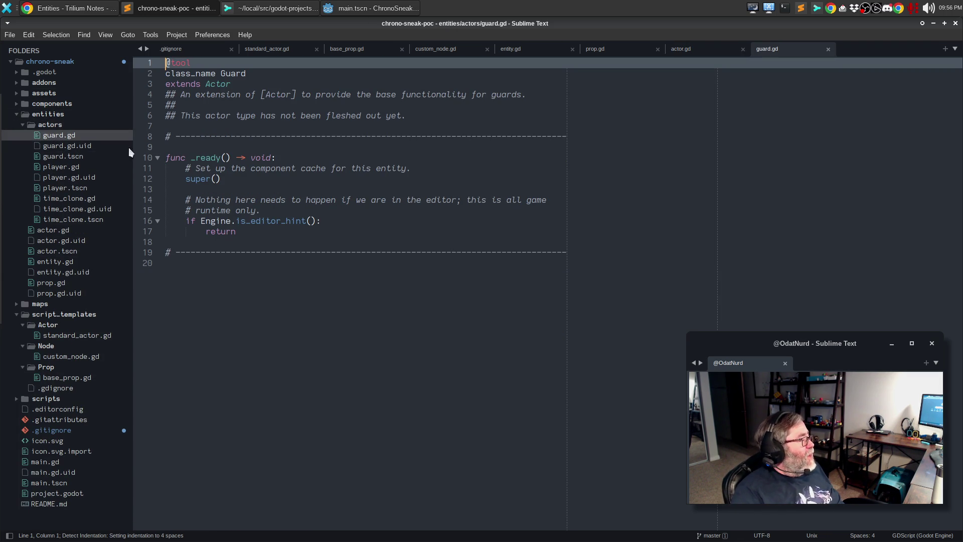
left_click(80, 168)
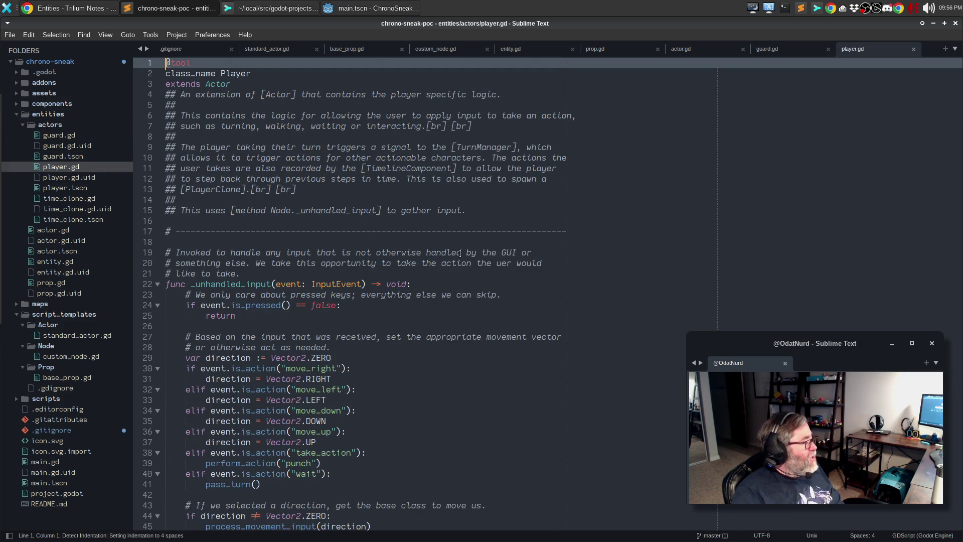
scroll(460, 253, "down", 5)
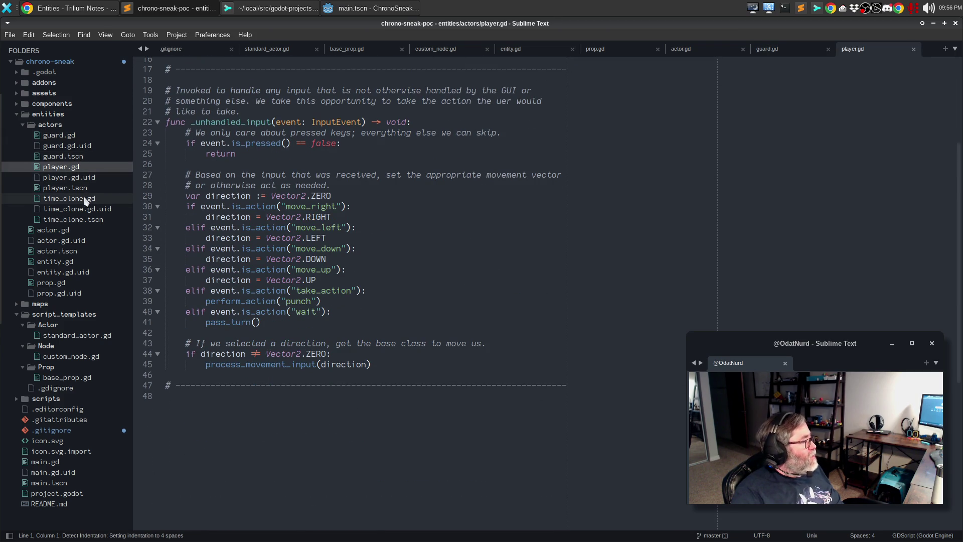
left_click(86, 199)
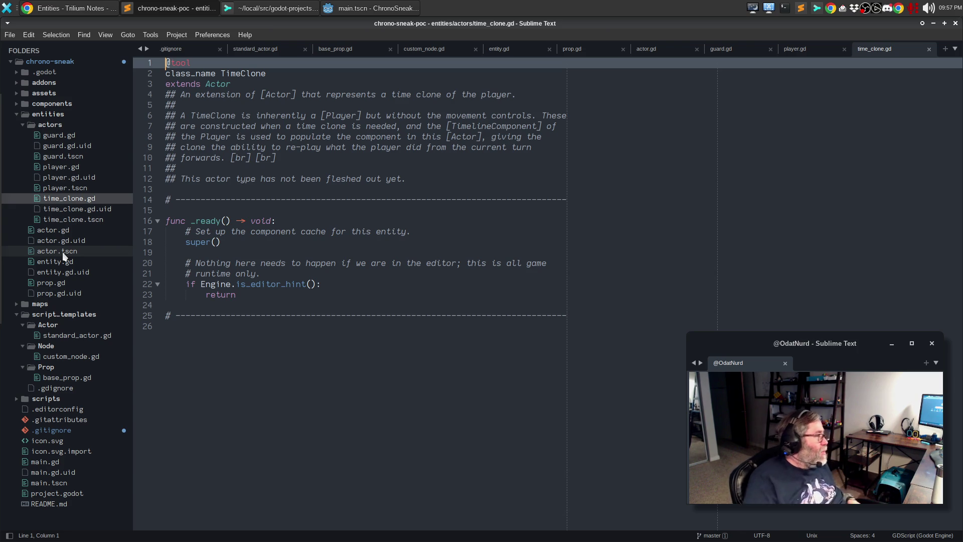
left_click(67, 9)
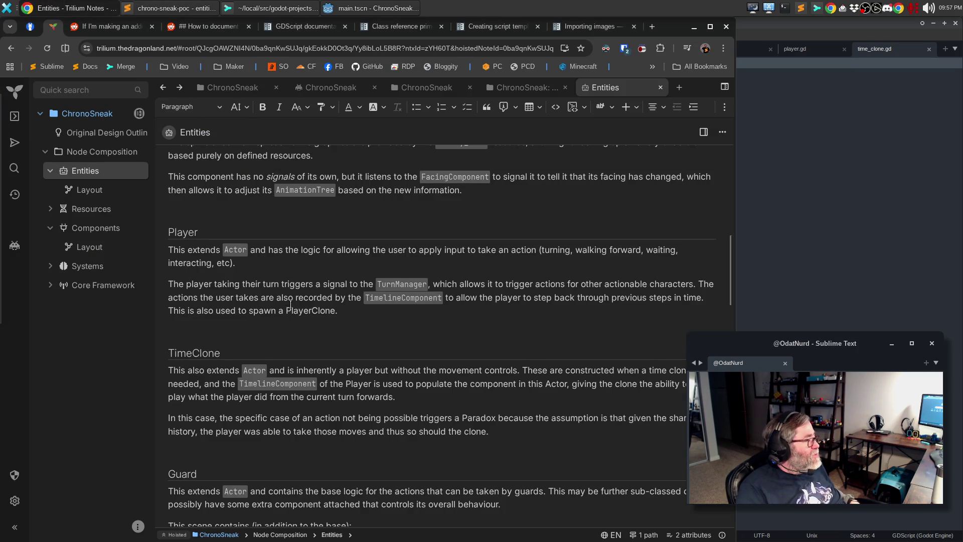
Scroll the Entities note through its Player, Guard, Prop, WallPanel and Door sections
scroll(180, 160, "down", 5)
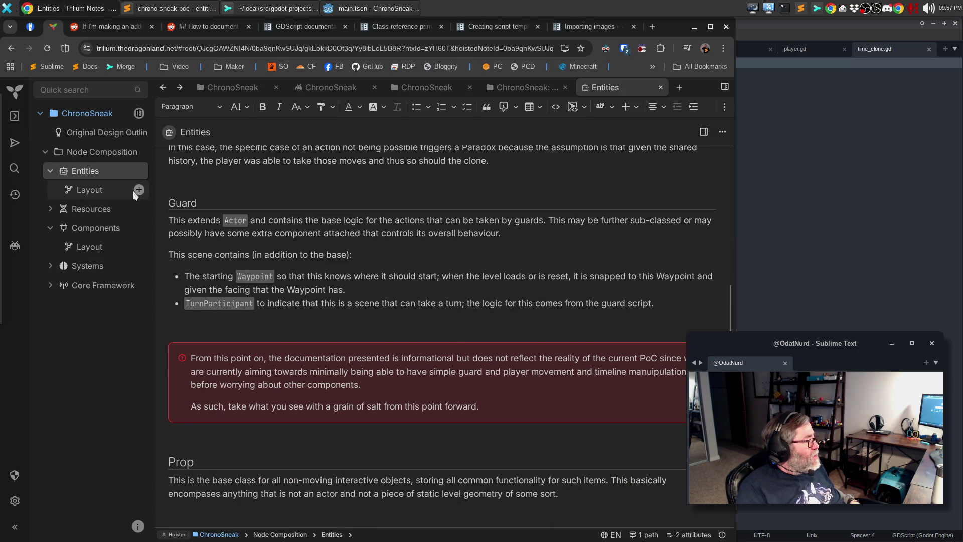
scroll(298, 317, "down", 5)
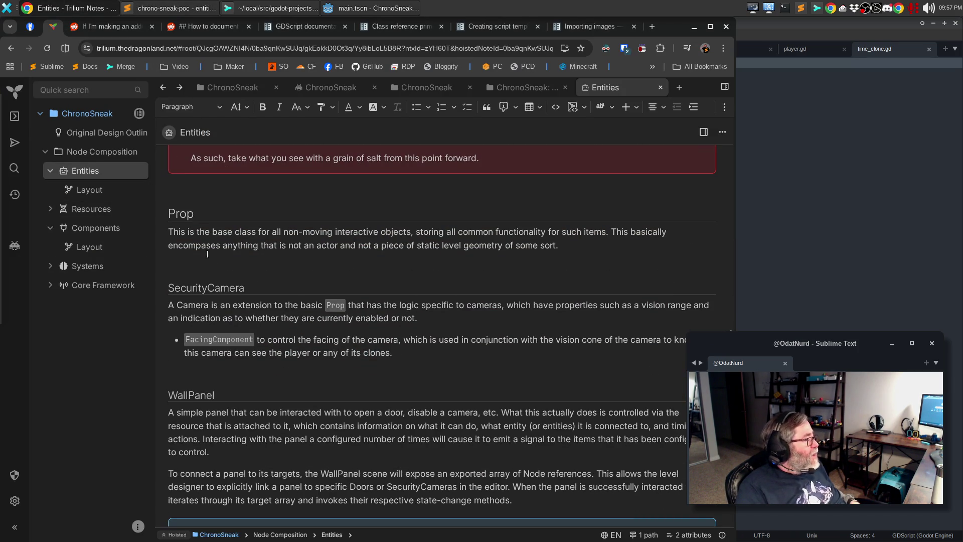
scroll(350, 370, "down", 7)
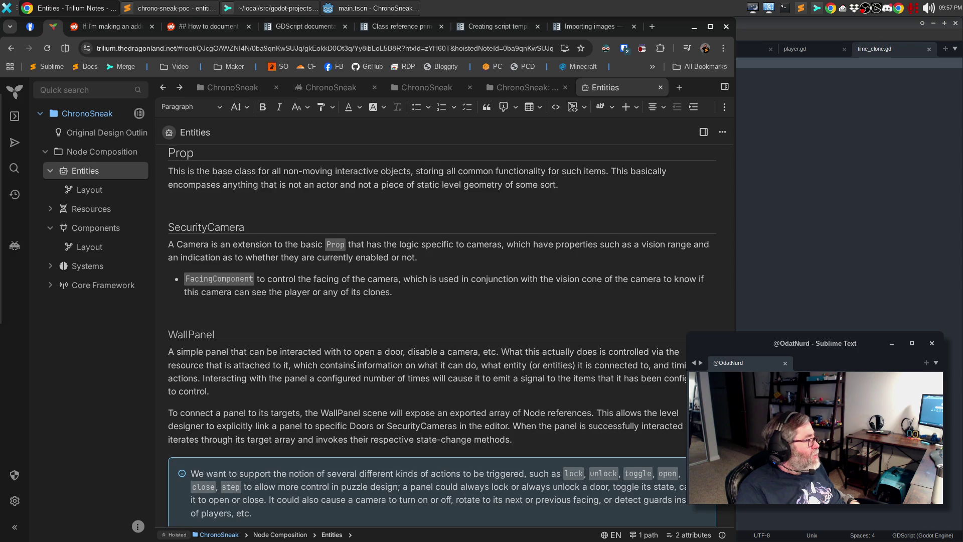
scroll(355, 365, "up", 8)
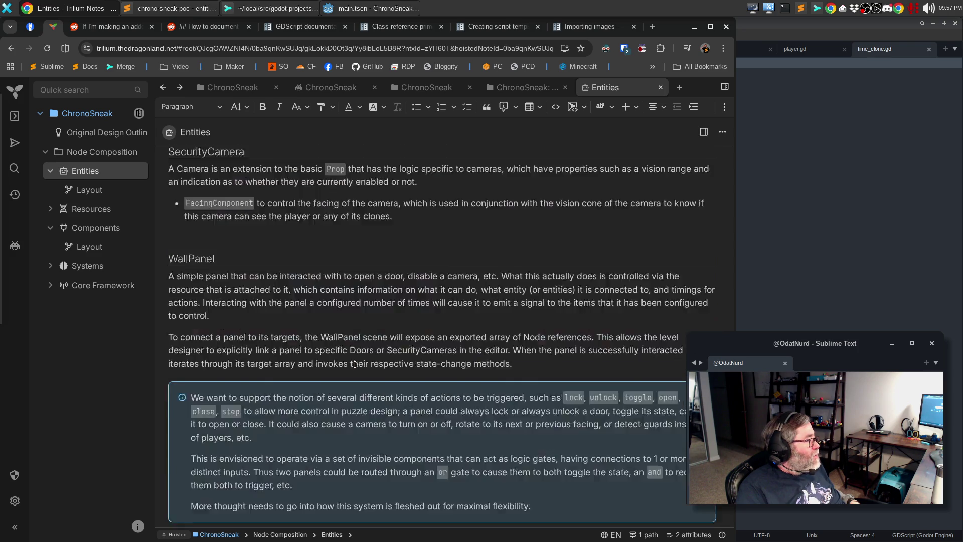
scroll(357, 354, "down", 7)
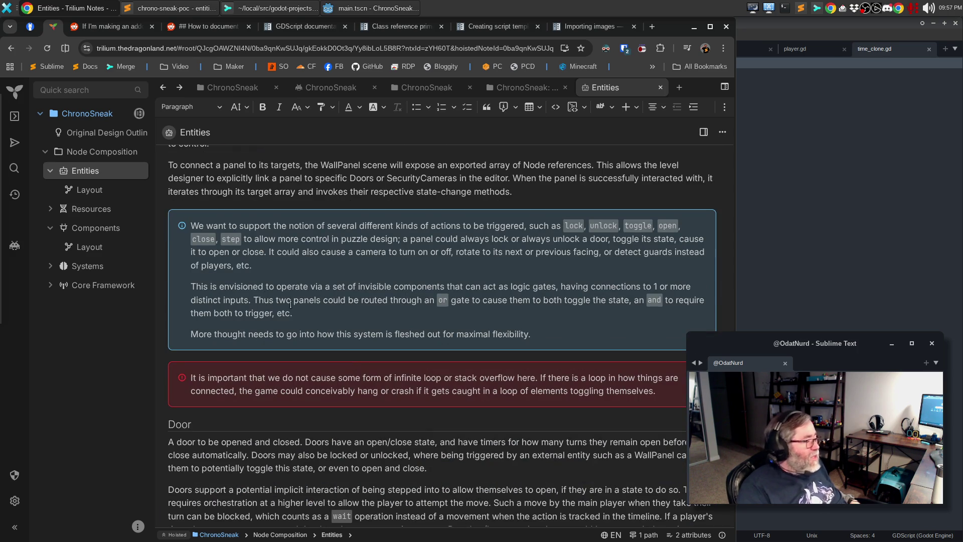
scroll(357, 354, "down", 6)
scroll(264, 319, "up", 3)
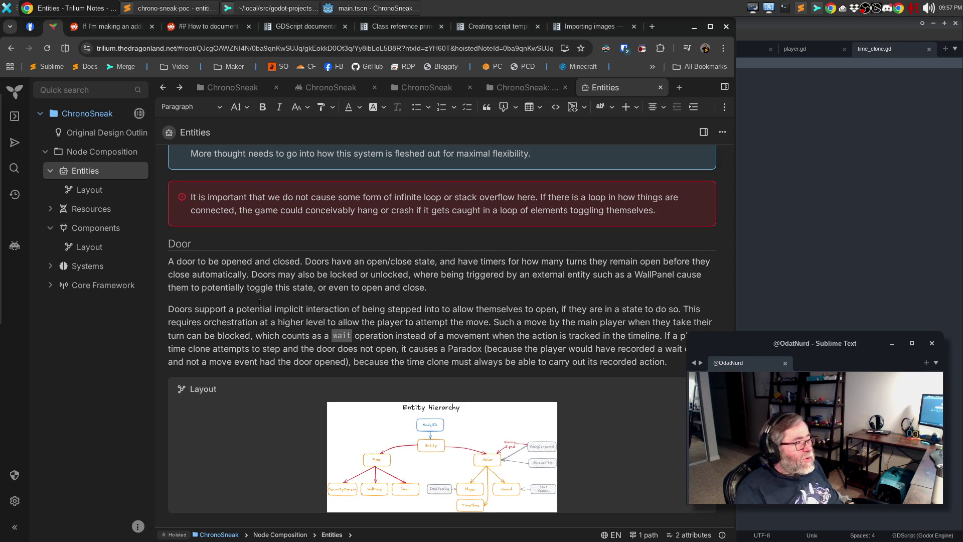
Inspect the Entities Layout hierarchy diagram around the Prop box, then open the Resources note
left_click(79, 187)
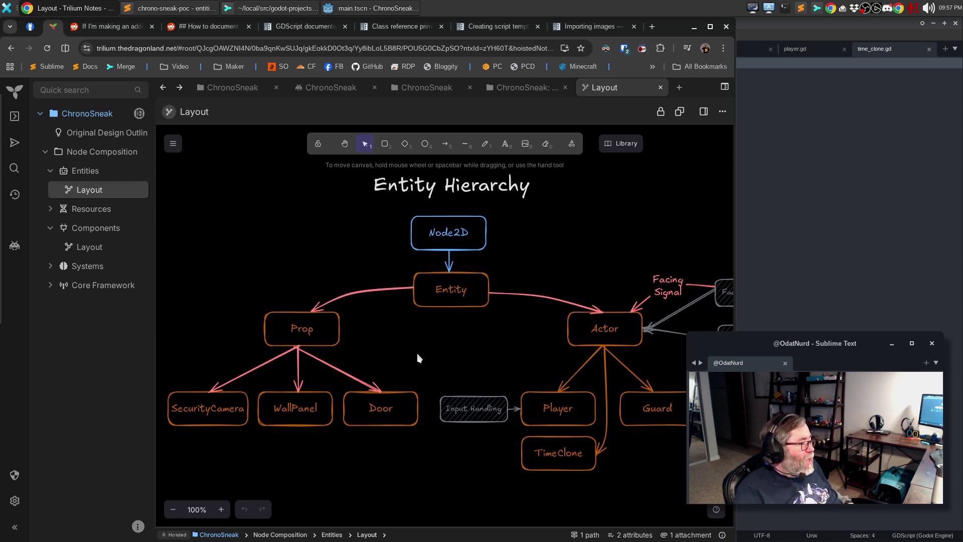
mouse_move(418, 354)
left_mouse_down()
mouse_move(278, 307)
mouse_move(229, 302)
left_mouse_up()
left_click(417, 344)
right_click(339, 319)
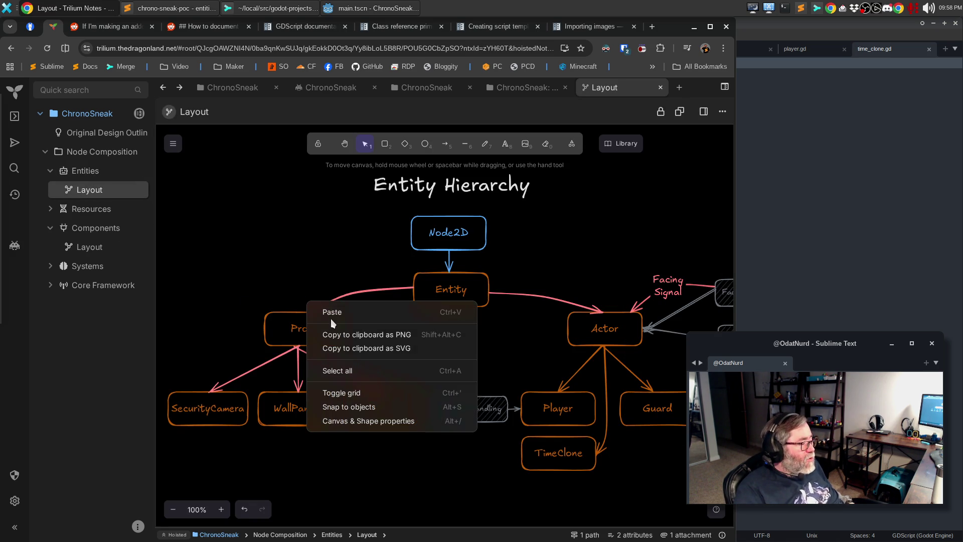
key("Escape")
mouse_move(451, 354)
left_mouse_down()
mouse_move(213, 288)
mouse_move(463, 338)
left_mouse_up()
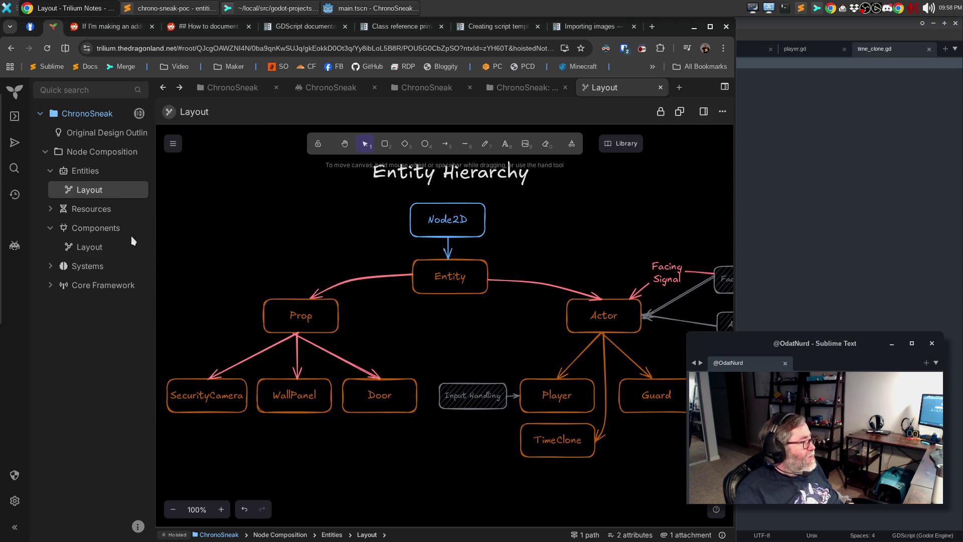
left_click(51, 210)
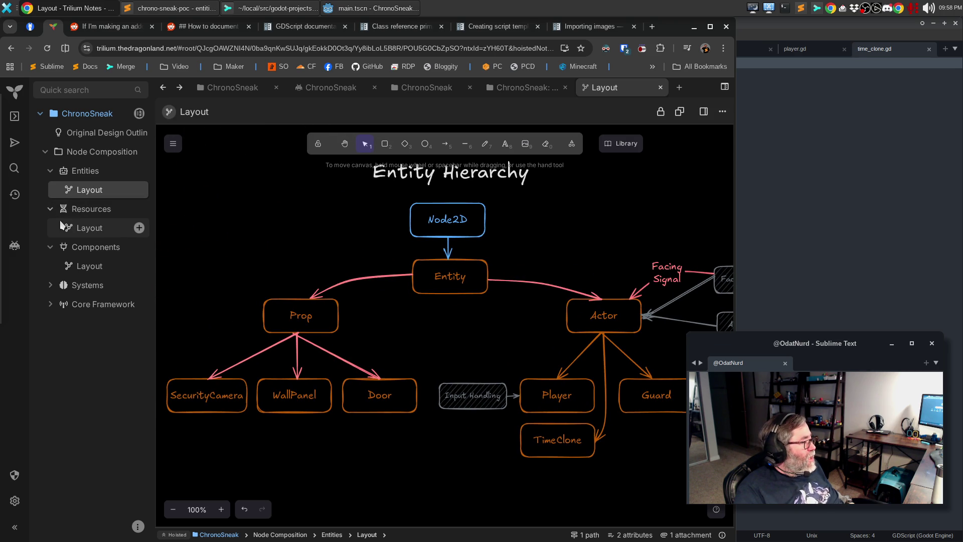
left_click(77, 213)
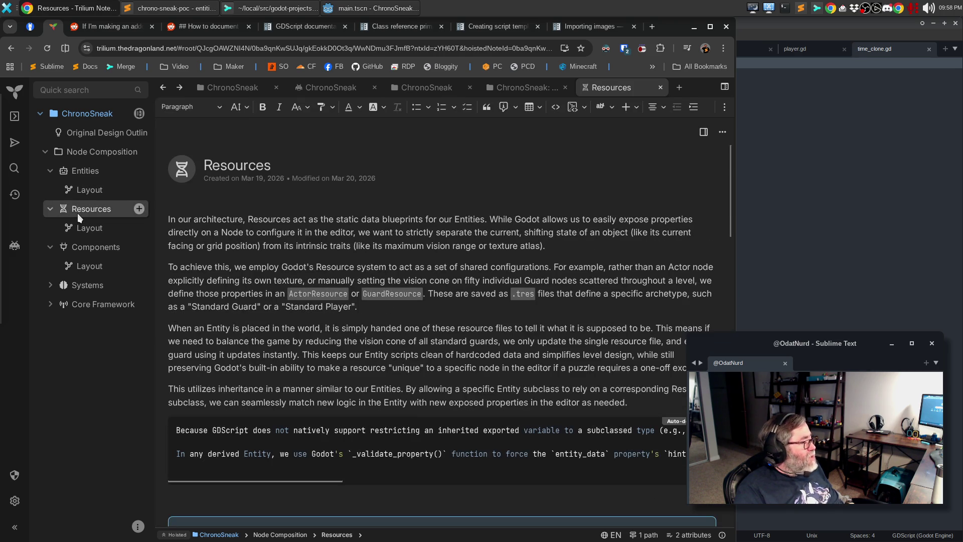
Briefly raise the Godot window, then return to Sublime Text
left_click(342, 14)
left_click(342, 15)
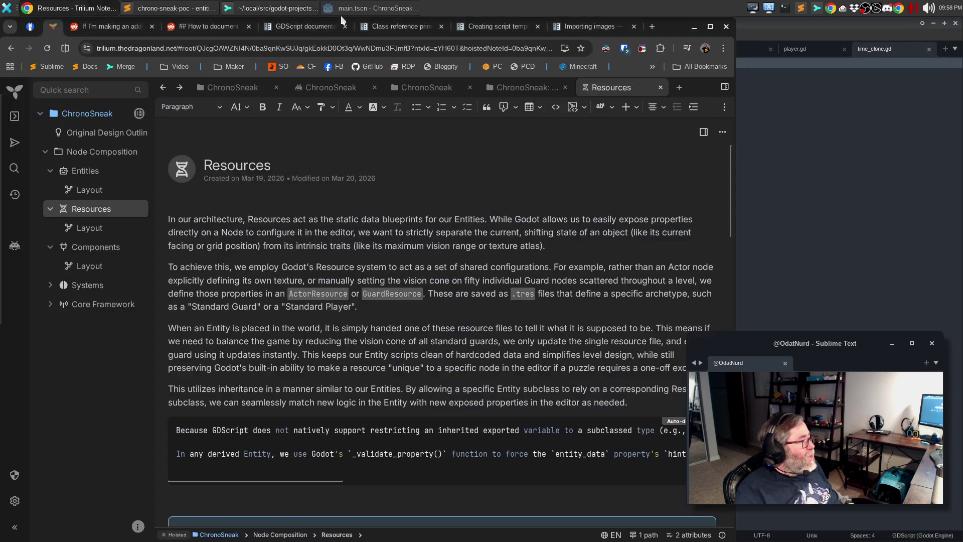
left_click(176, 4)
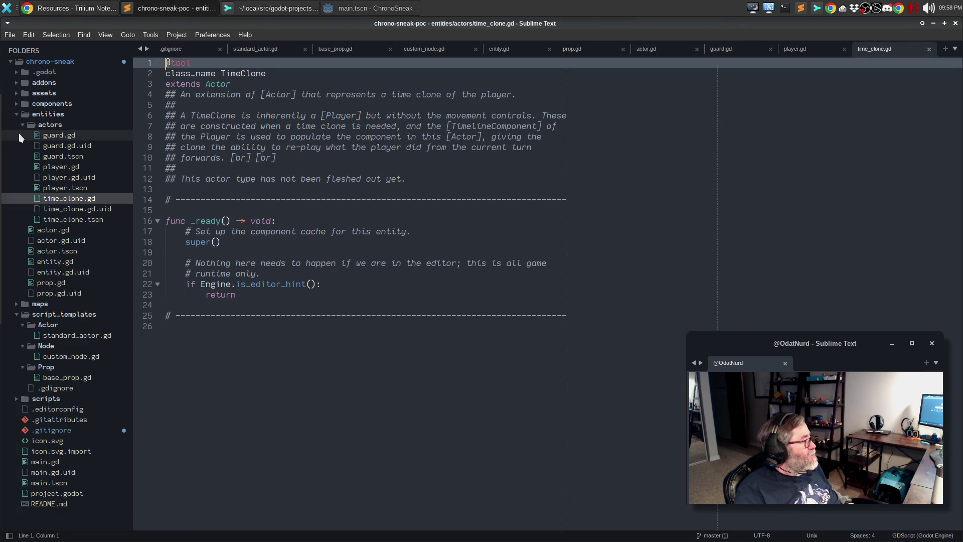
Toggle the entities folder in the sidebar, then bring up Sublime Merge's .gitignore change
left_click(17, 113)
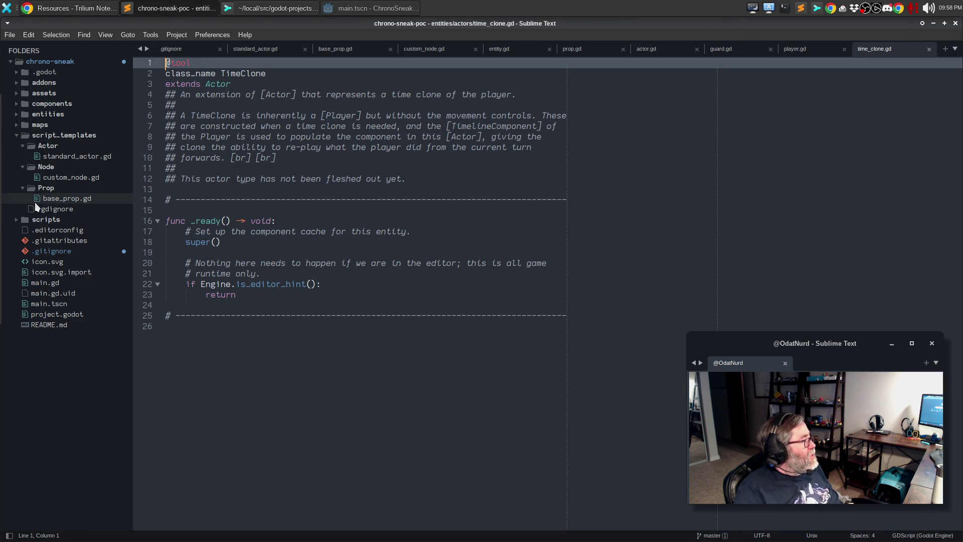
left_click(17, 113)
left_click(17, 113)
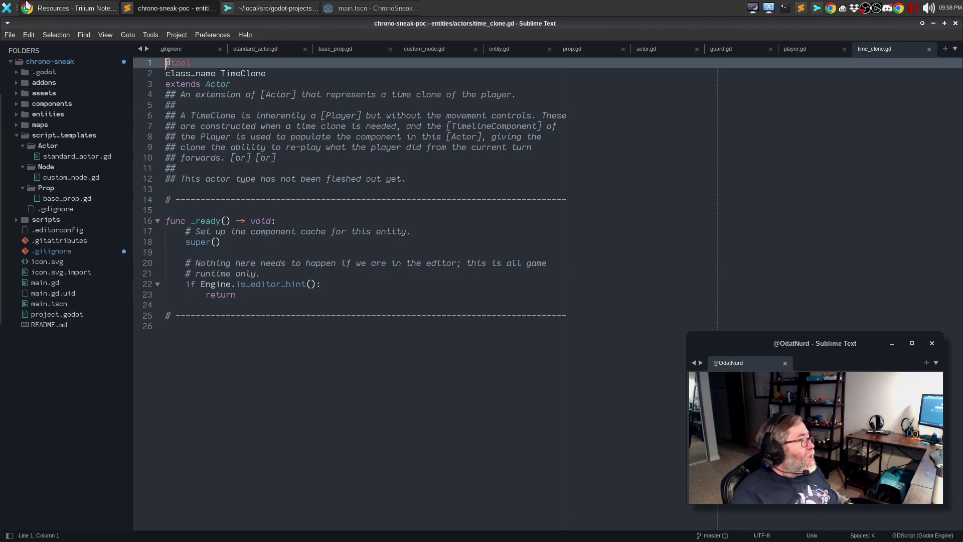
left_click(267, 15)
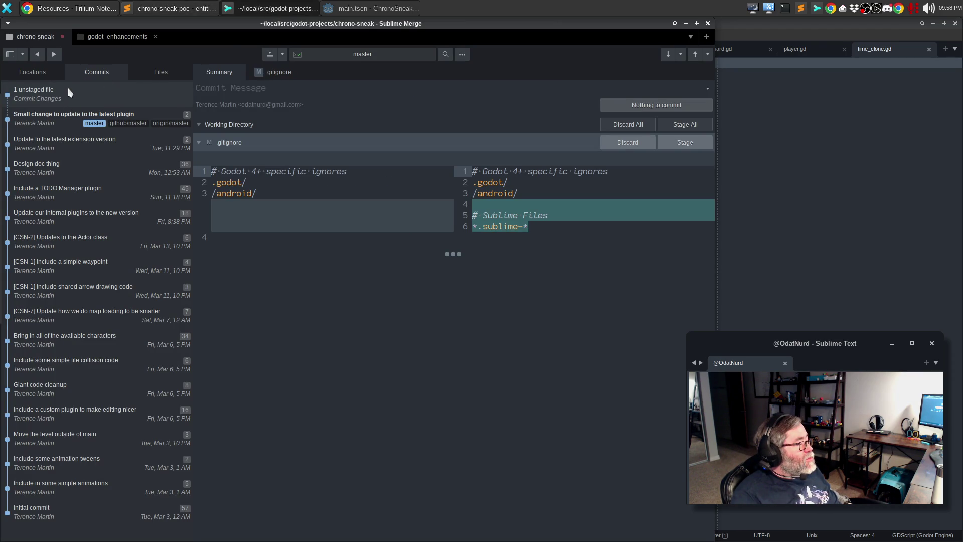
Stage the .gitignore change and amend it into the previous commit
left_click(68, 117)
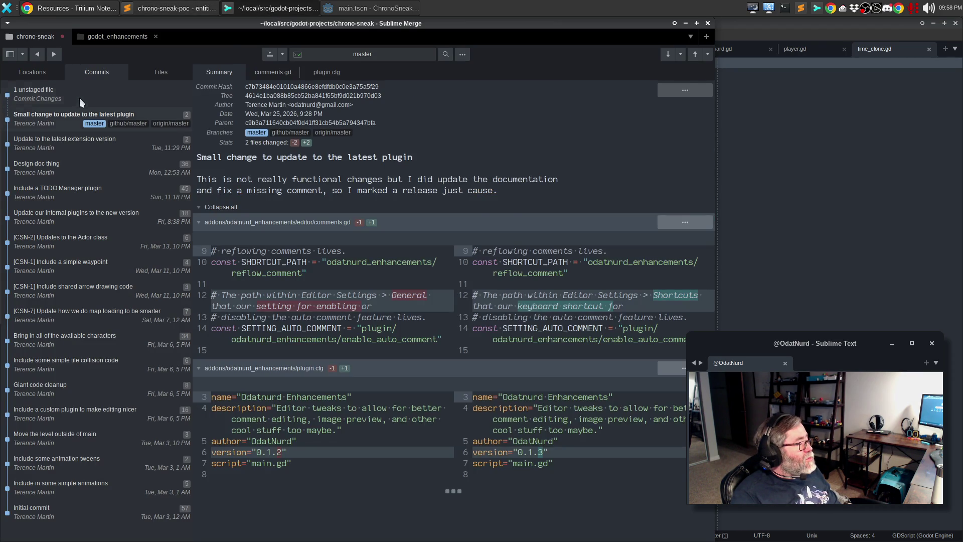
left_click(80, 99)
left_click(687, 143)
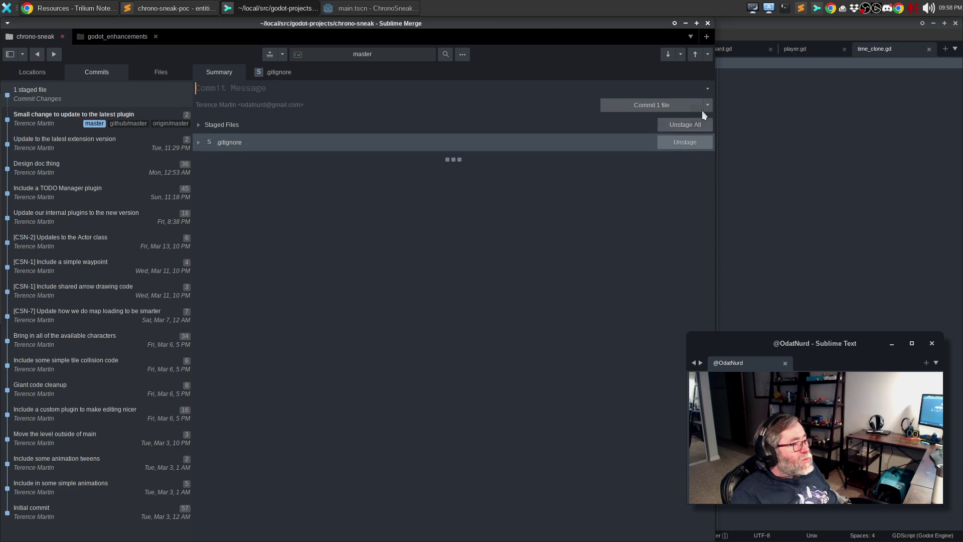
left_click(707, 106)
left_click(709, 120)
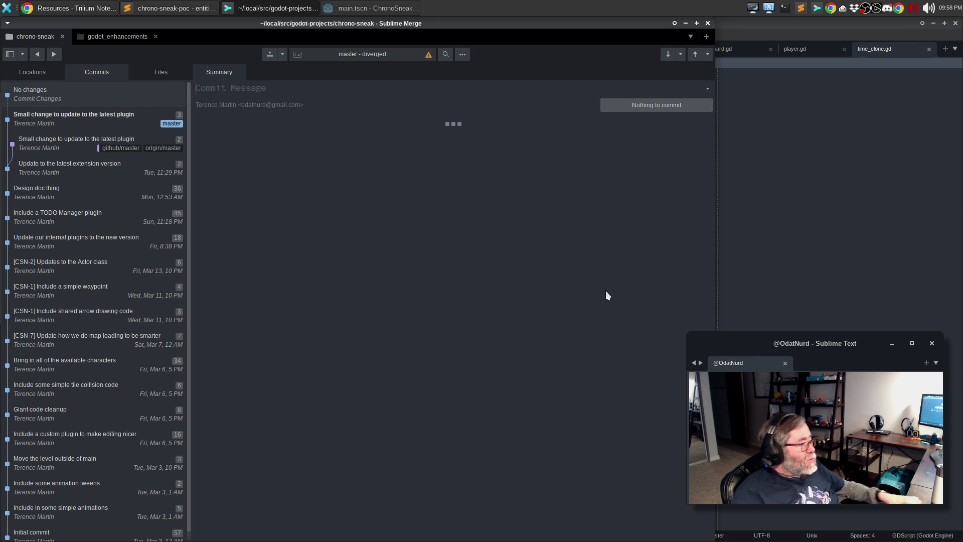
Push master to the github remote via the command palette
key("ctrl+p")
type("push")
key("Down")
key("Down")
key("Return")
Force-with-lease push master to origin, then return to Sublime Text's time_clone.gd
key("ctrl+p")
type("push")
key("Return")
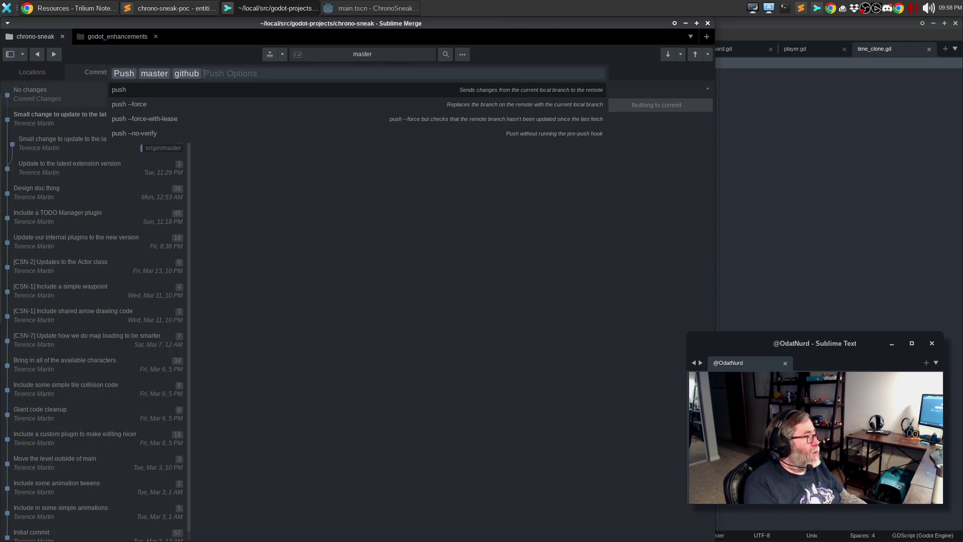
key("BackSpace")
key("Return")
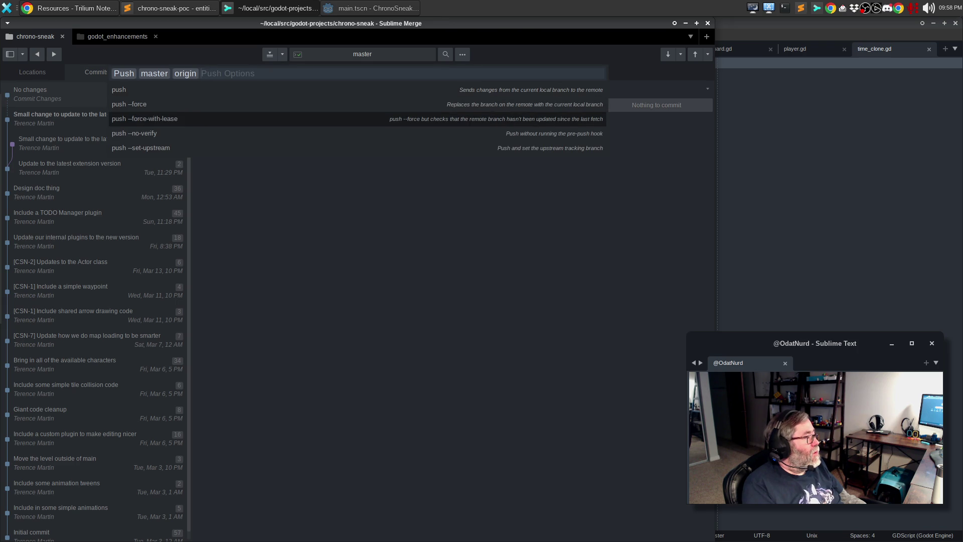
key("Return")
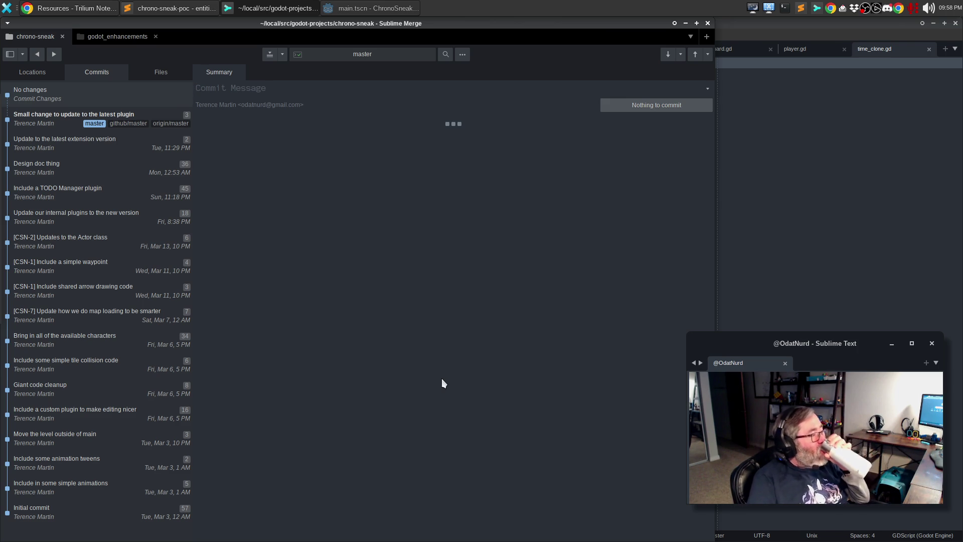
left_click(777, 29)
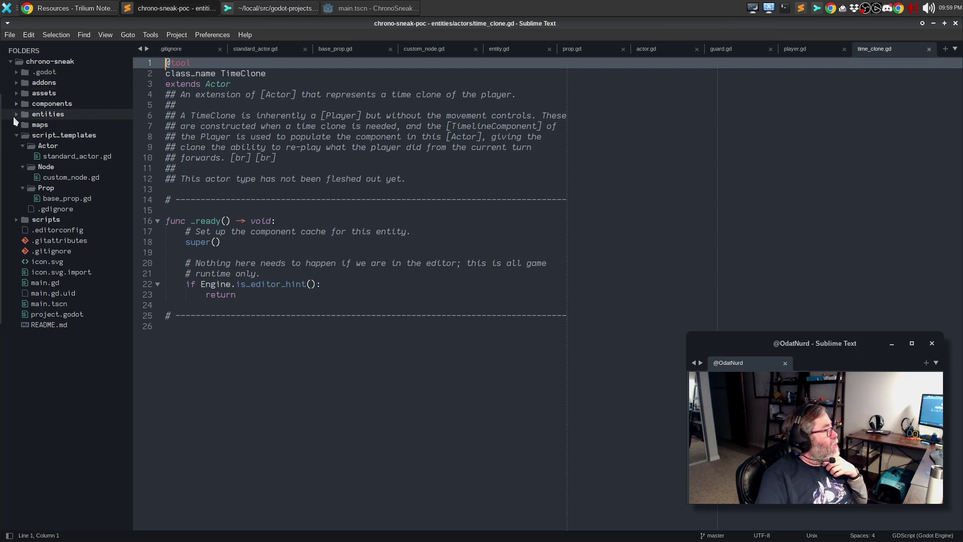
Collapse script_templates, browse the scripts folder and its subfolder, then switch to Godot's Entity docs
left_click(17, 135)
left_click(17, 145)
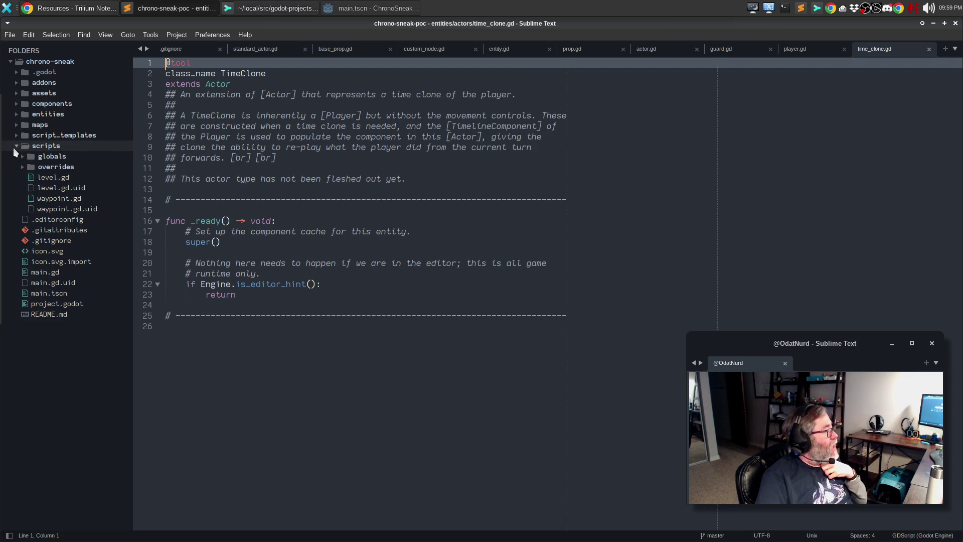
left_click(21, 155)
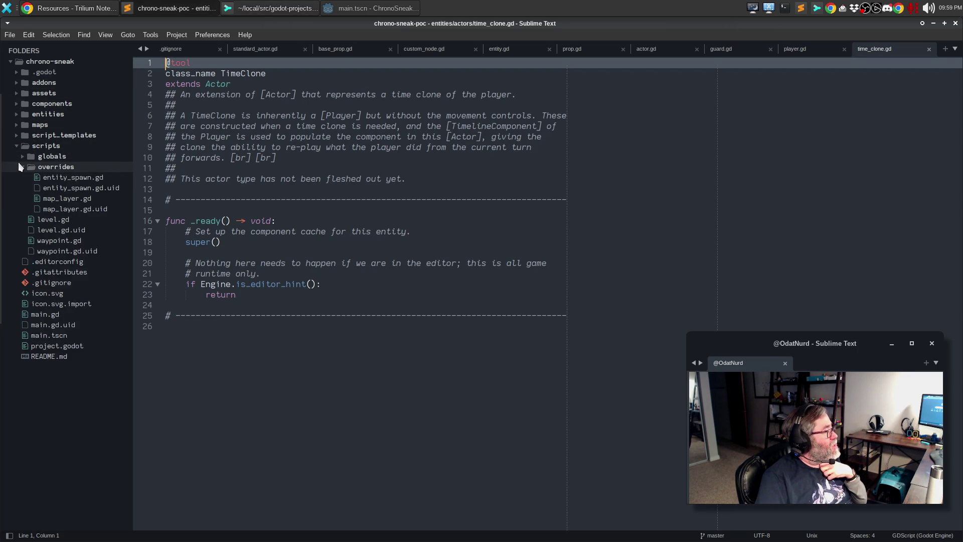
left_click(21, 154)
left_click(17, 146)
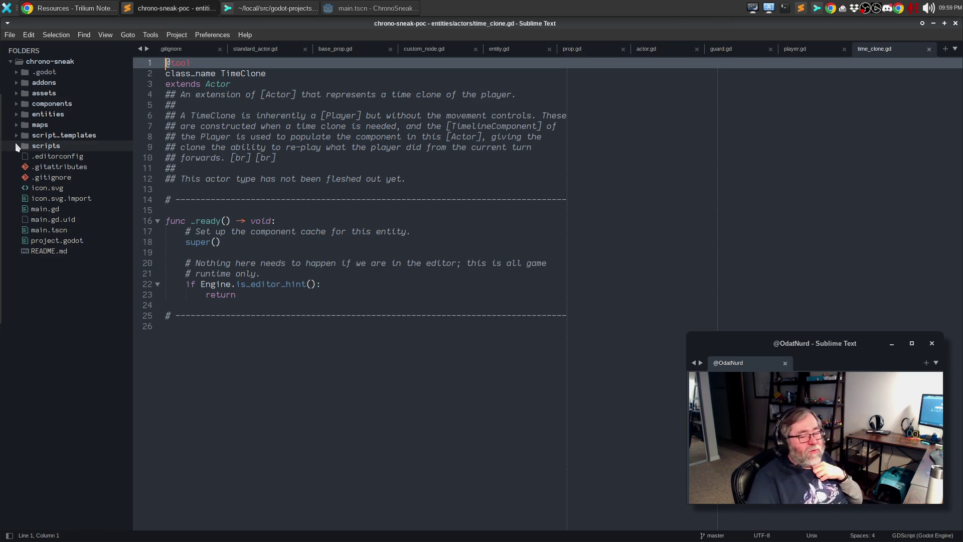
left_click(329, 11)
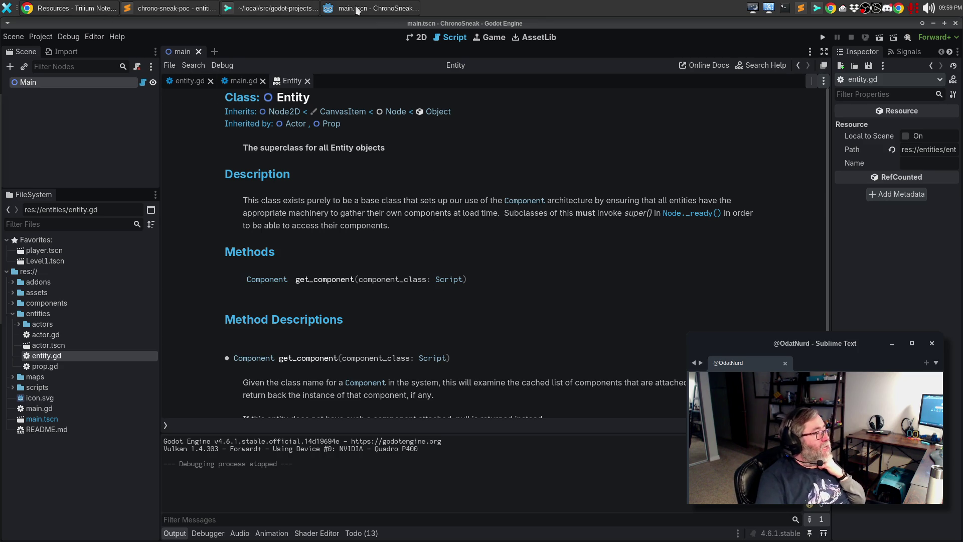
Bring the Trilium Resources note forward and scroll down to the duplicate GDScript code block
left_click(55, 9)
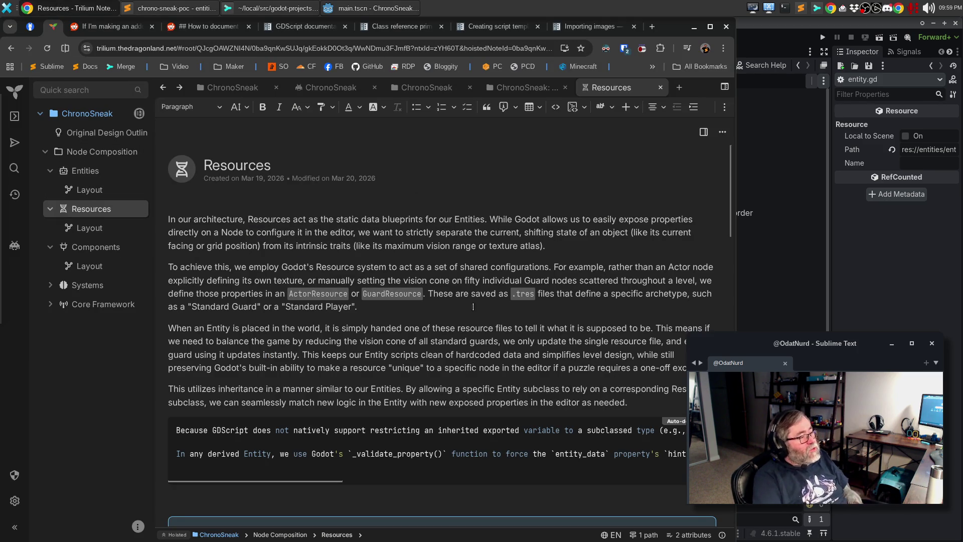
scroll(547, 393, "down", 2)
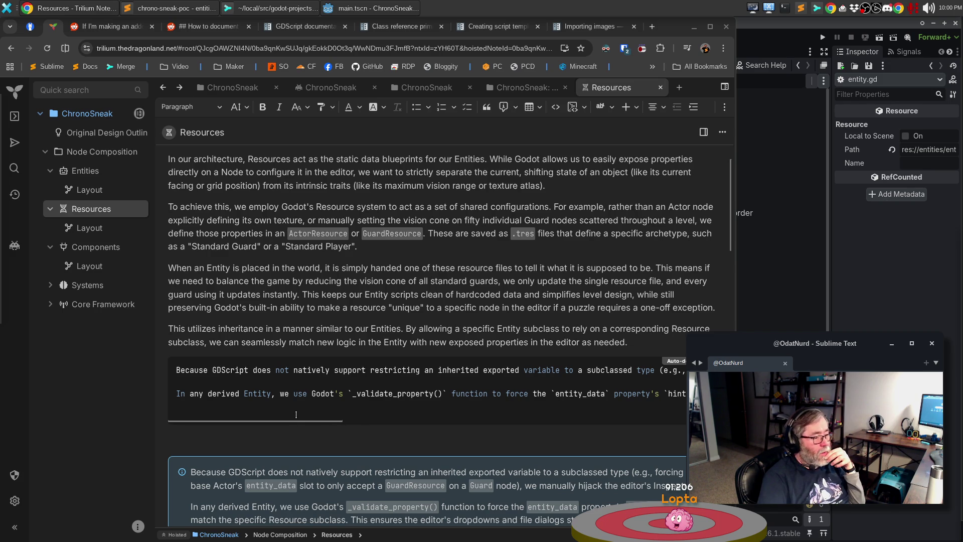
Inspect the duplicate _validate_property() code block by placing the caret and selecting its lines
left_click(281, 393)
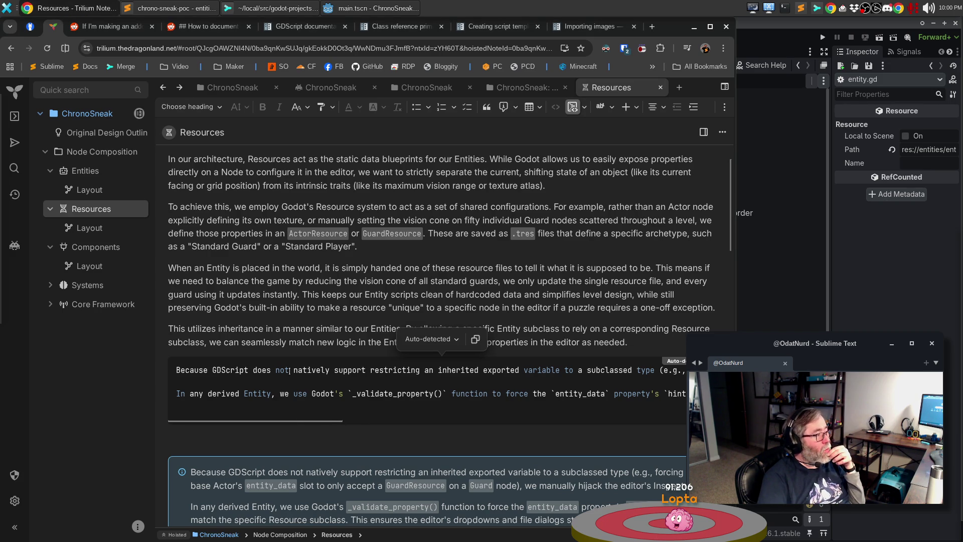
left_click(287, 383)
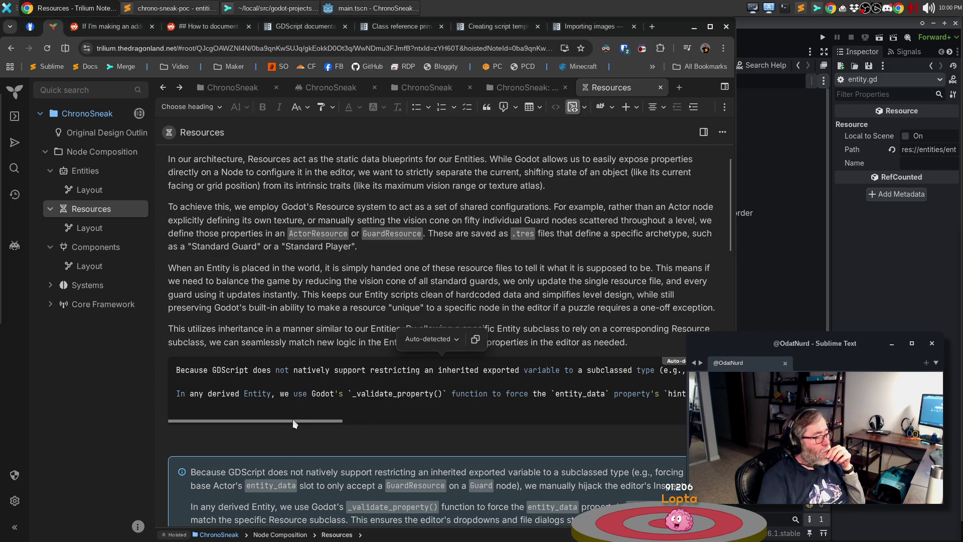
left_click_drag(292, 419, 712, 466)
scroll(253, 381, "left", 10)
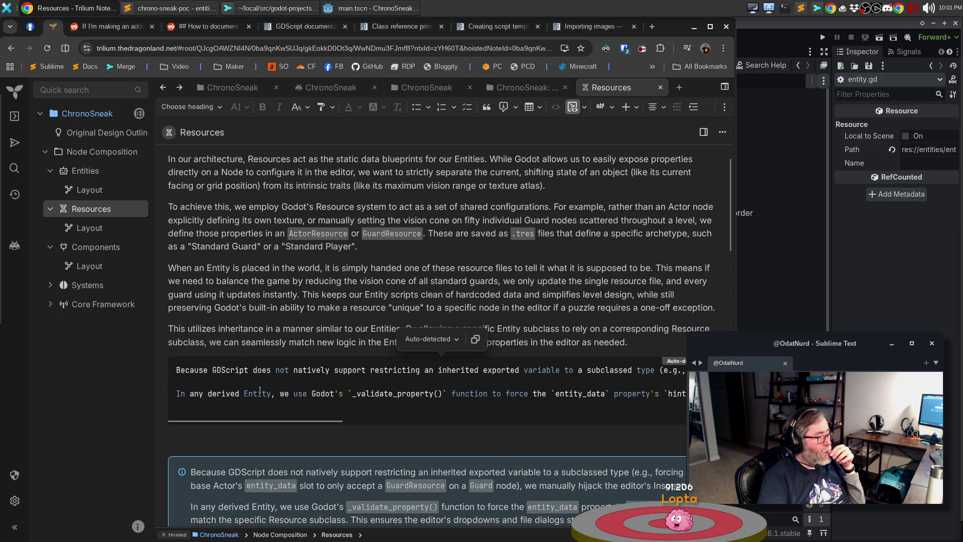
triple_click(254, 370)
left_click(249, 370)
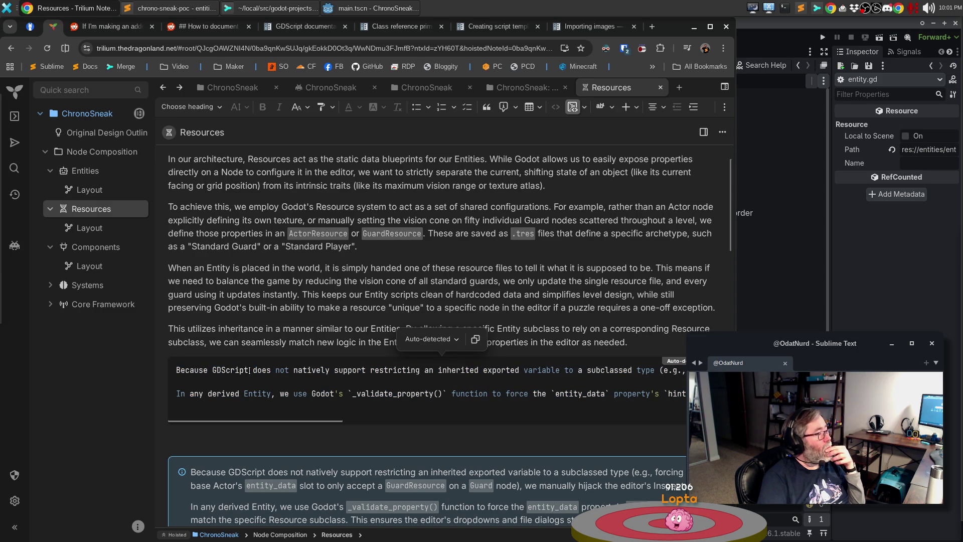
left_click(186, 330)
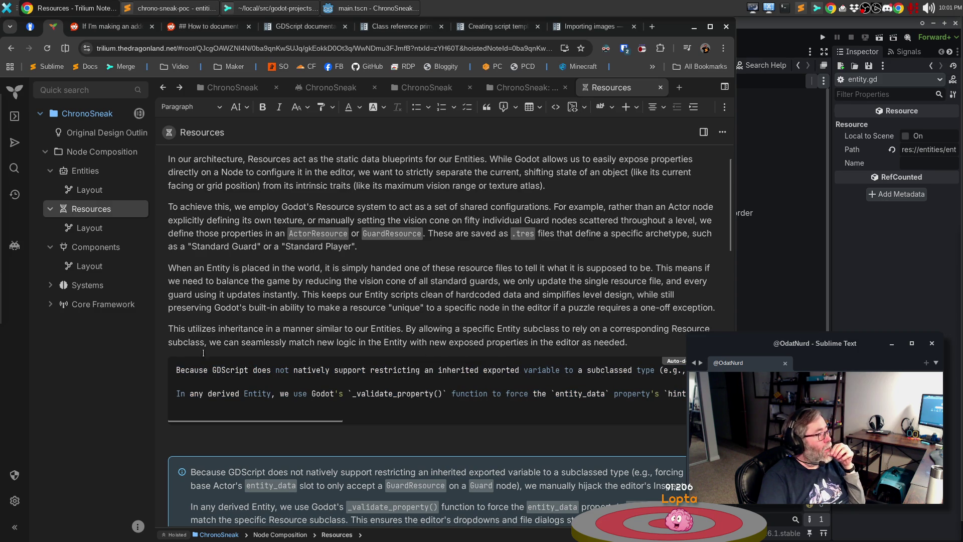
left_click(208, 370)
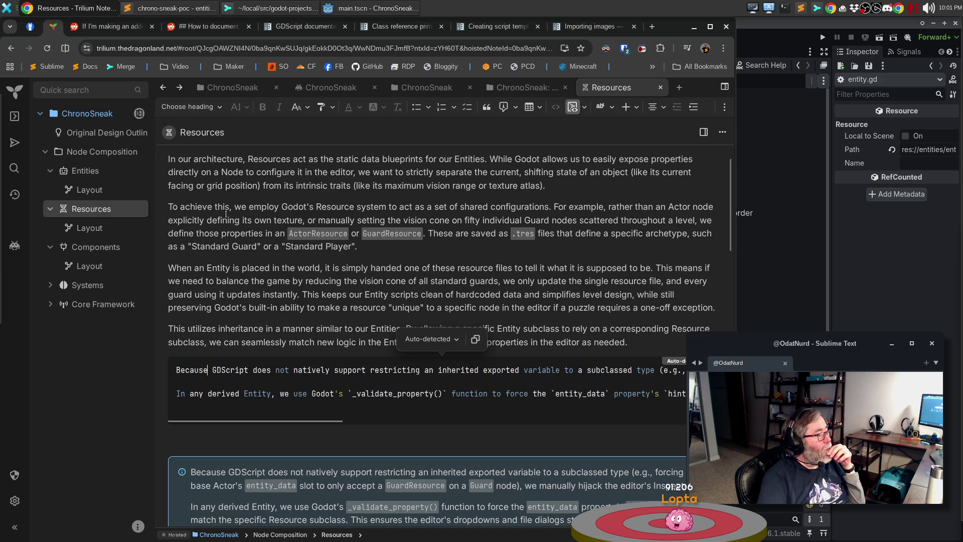
Open and dismiss the block style dropdown, then launch a separate Trilium app window from the dock
left_click(219, 107)
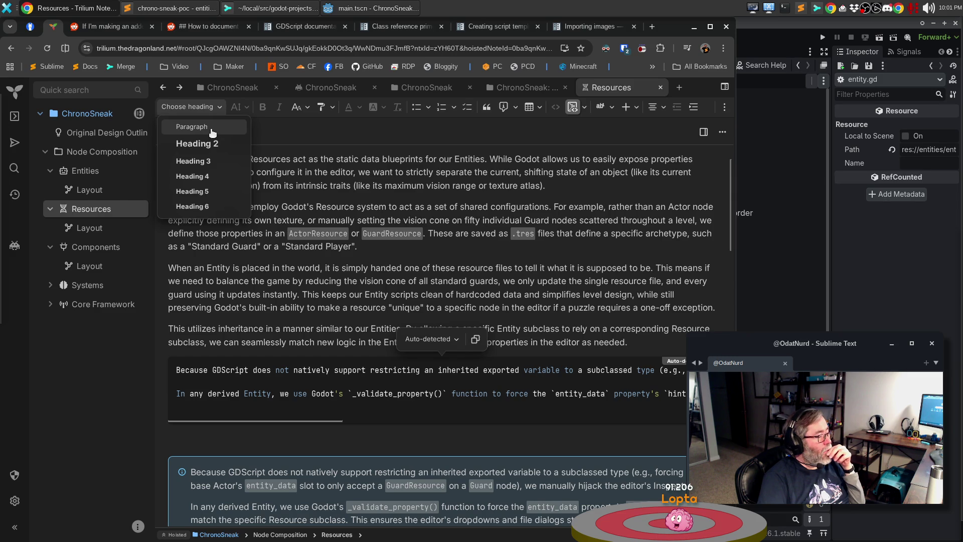
left_click(387, 442)
scroll(396, 426, "down", 2)
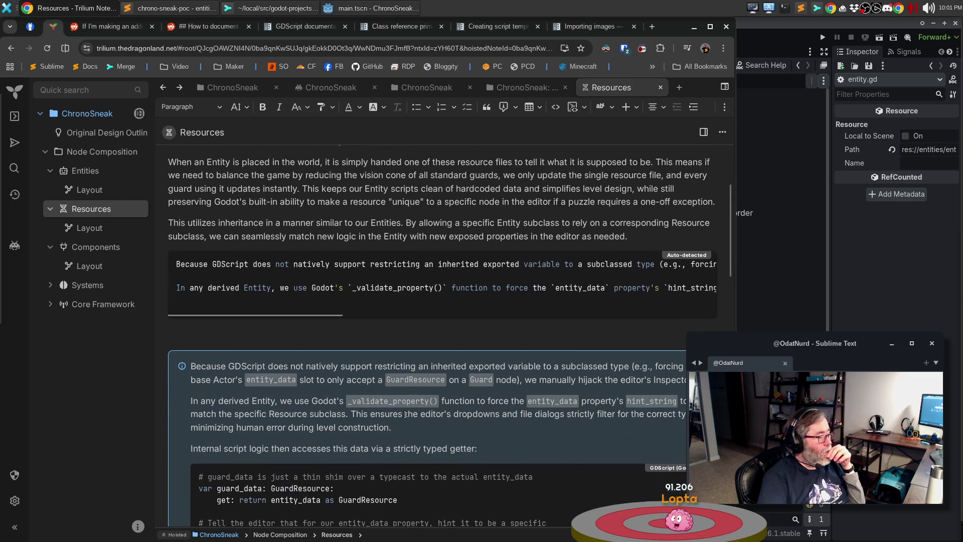
scroll(405, 414, "down", 1)
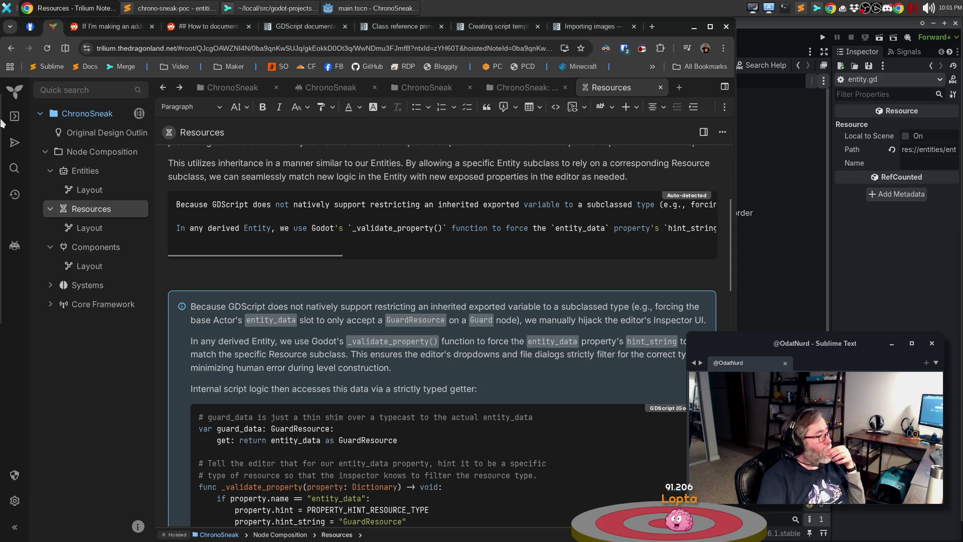
mouse_move(1, 125)
left_click(12, 185)
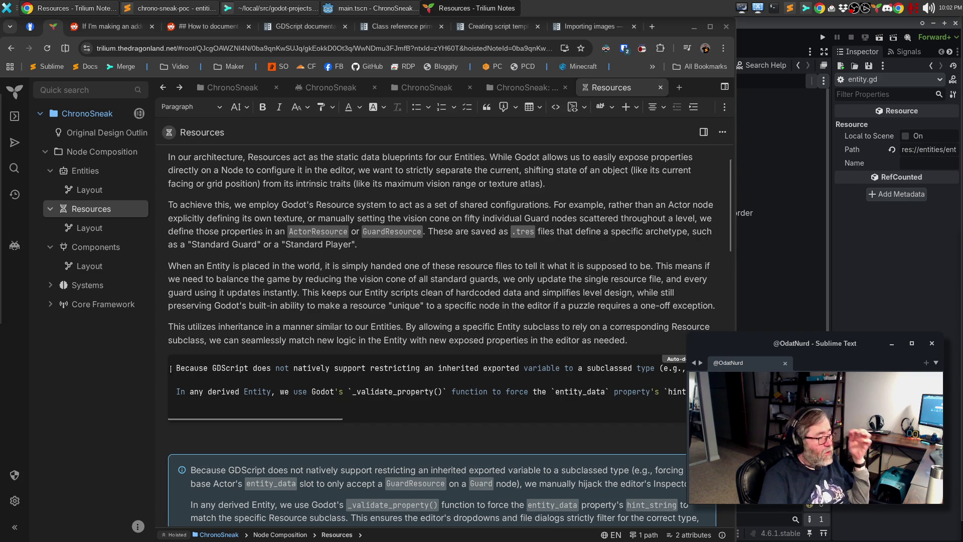
left_click(208, 368)
Clear and delete the first duplicate code block along with its leftover blank paragraph
key("ctrl+a")
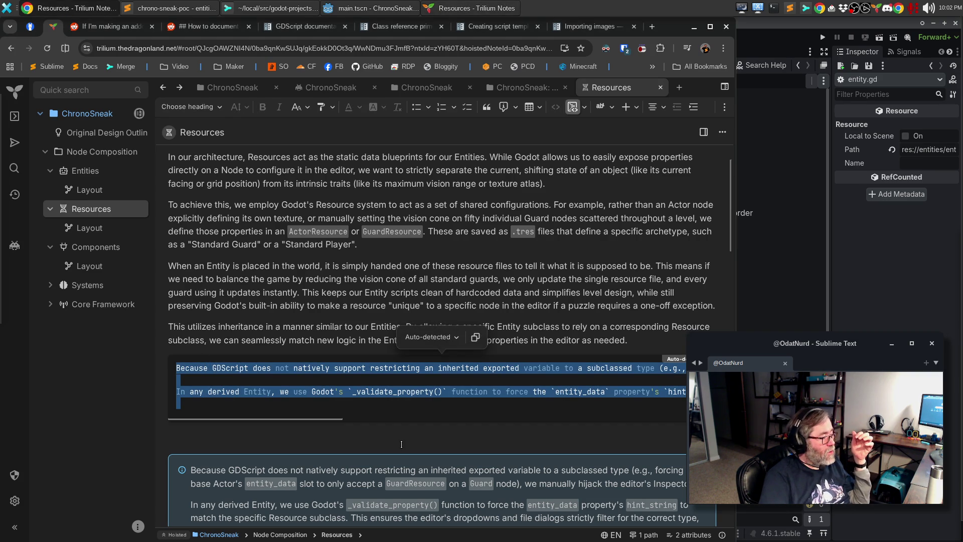
key("BackSpace")
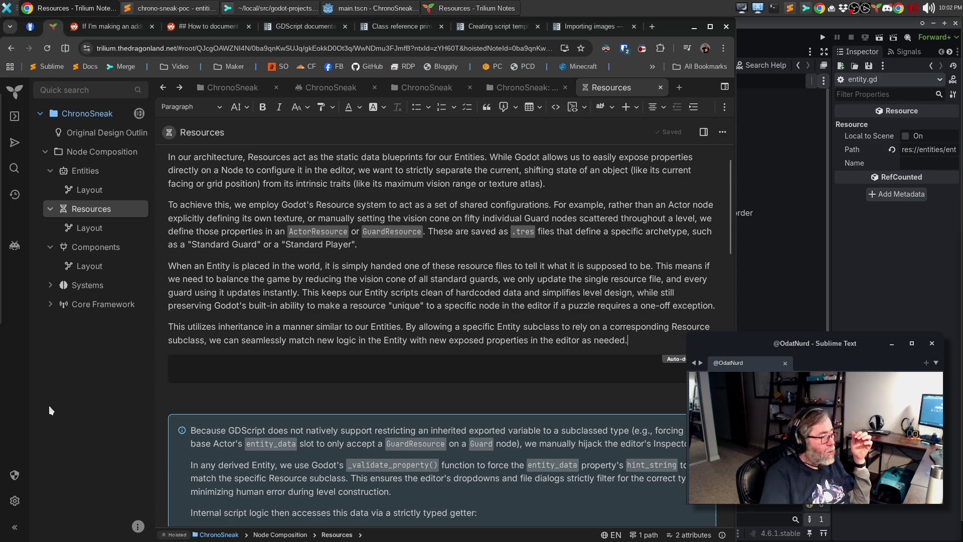
left_click(214, 373)
key("BackSpace")
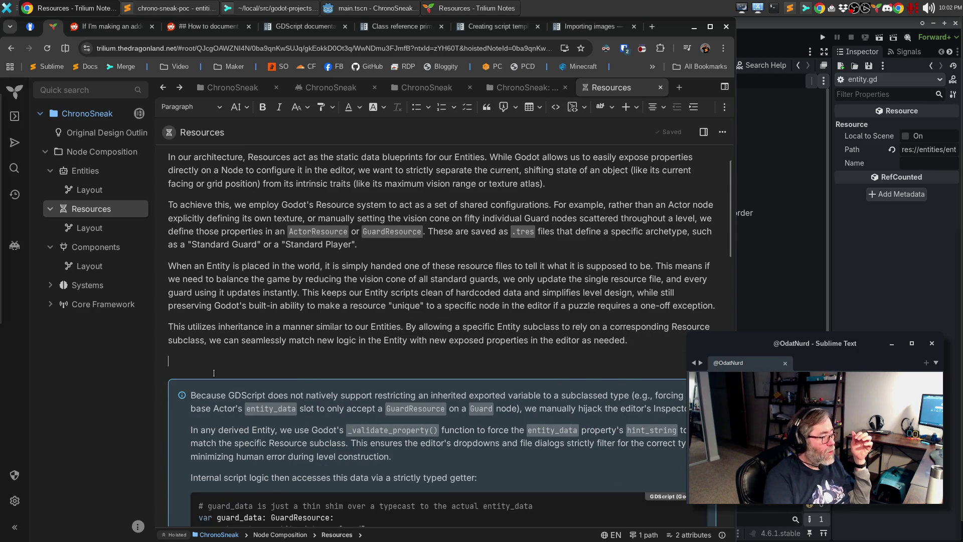
key("BackSpace")
scroll(348, 239, "down", 3)
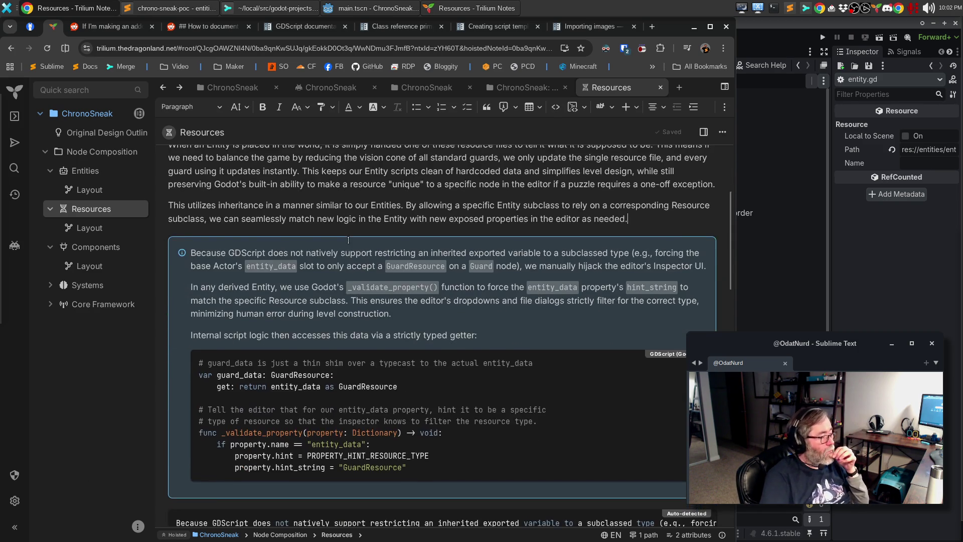
scroll(348, 240, "down", 5)
Remove the second duplicate code block and the blank lines so ActorResource follows the code
left_click(253, 285)
key("ctrl+a")
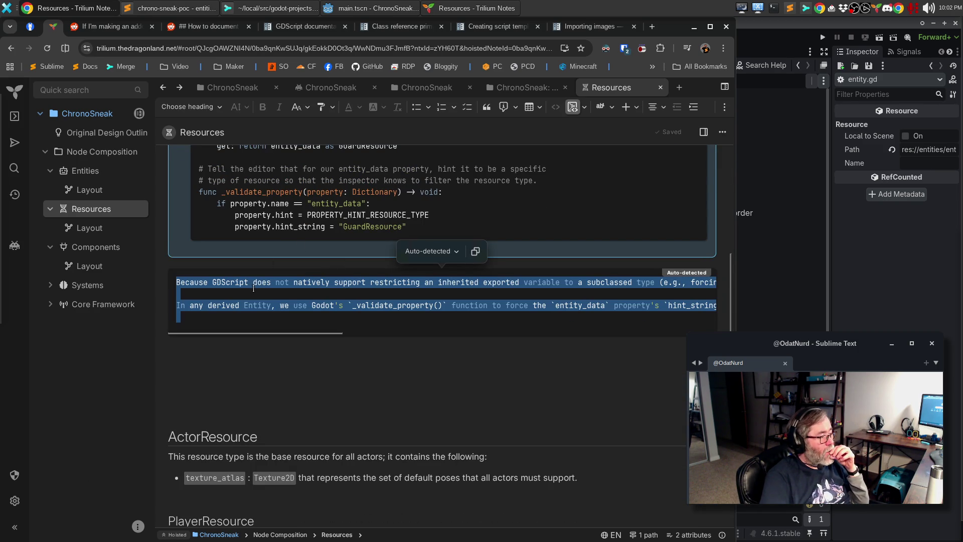
key("BackSpace")
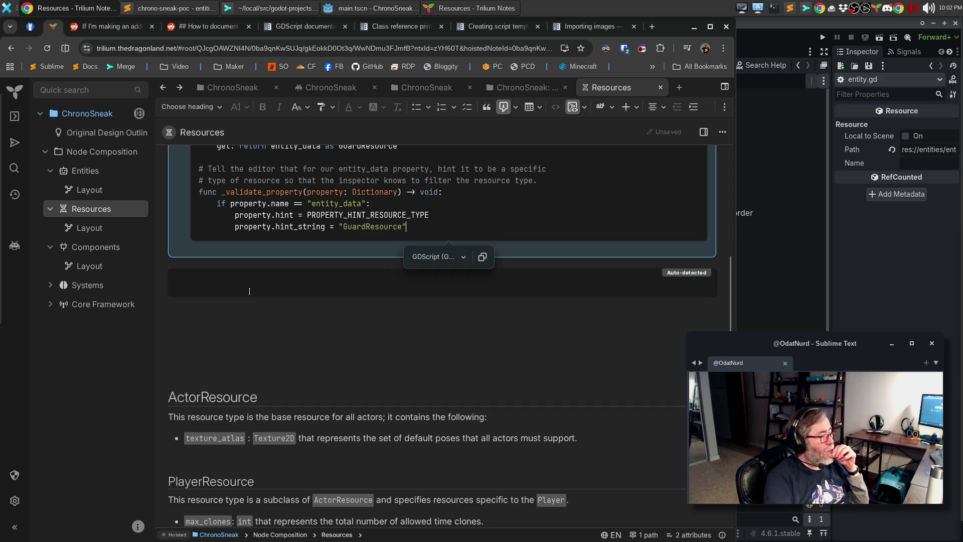
left_click(250, 285)
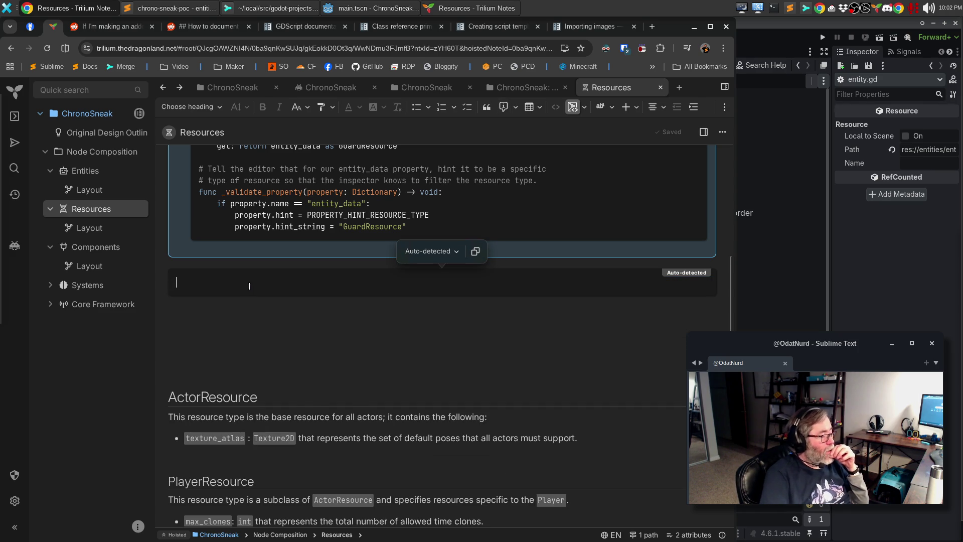
key("BackSpace")
left_click(220, 329)
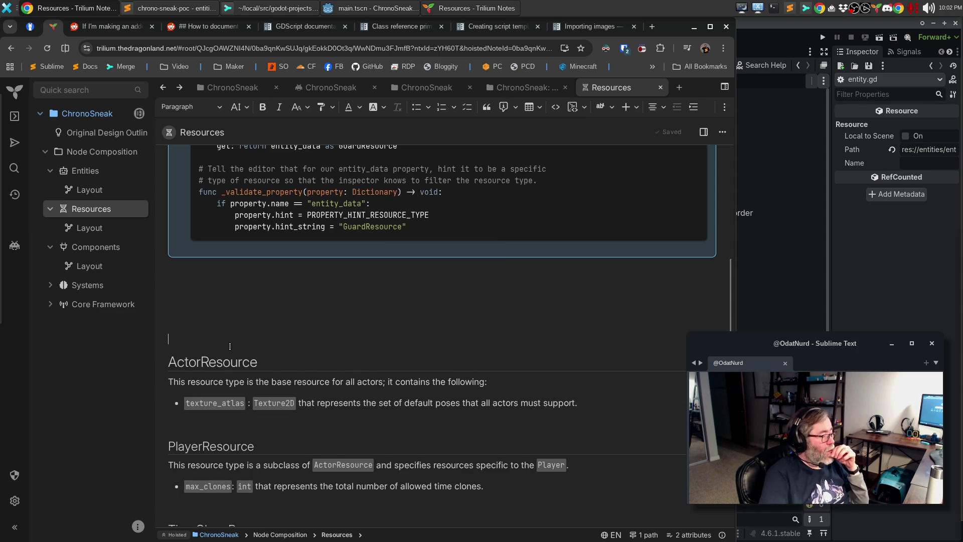
key("BackSpace")
key("BackSpace")
key("BackSpace")
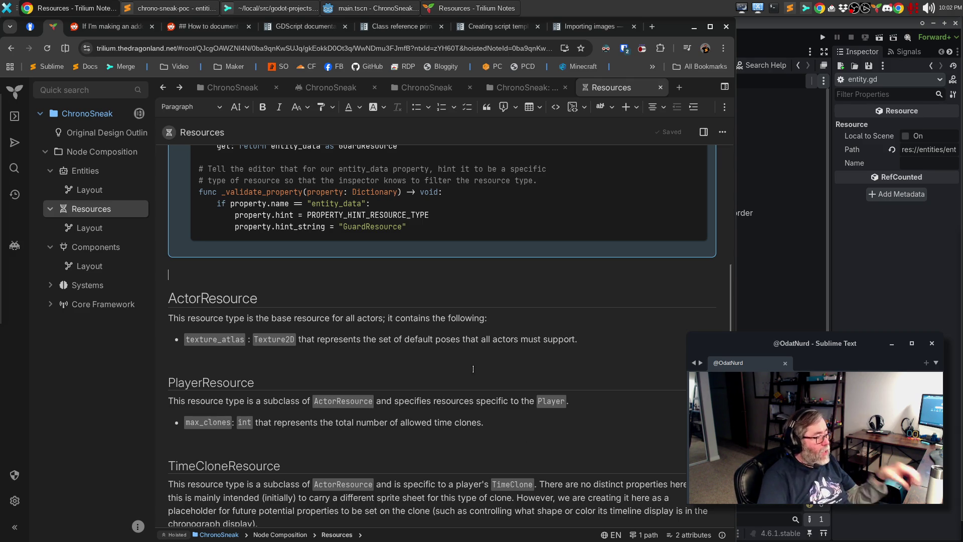
scroll(478, 366, "up", 9)
scroll(486, 362, "down", 6)
scroll(486, 363, "down", 5)
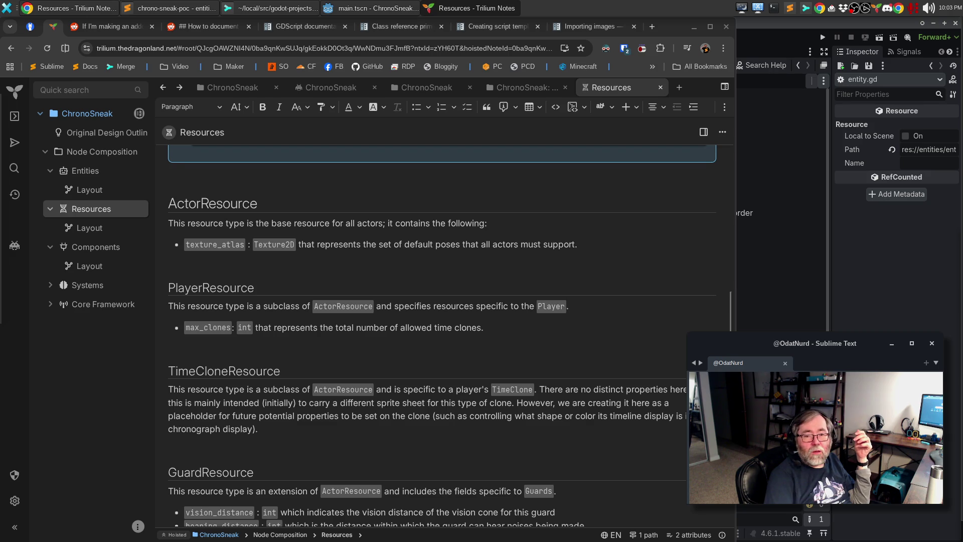
scroll(382, 354, "down", 5)
scroll(384, 350, "up", 10)
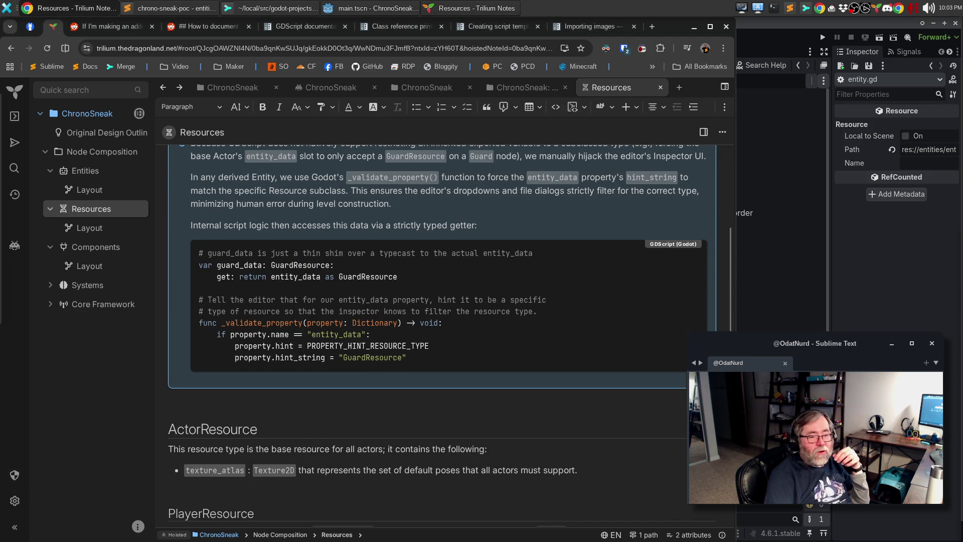
key("alt+Tab")
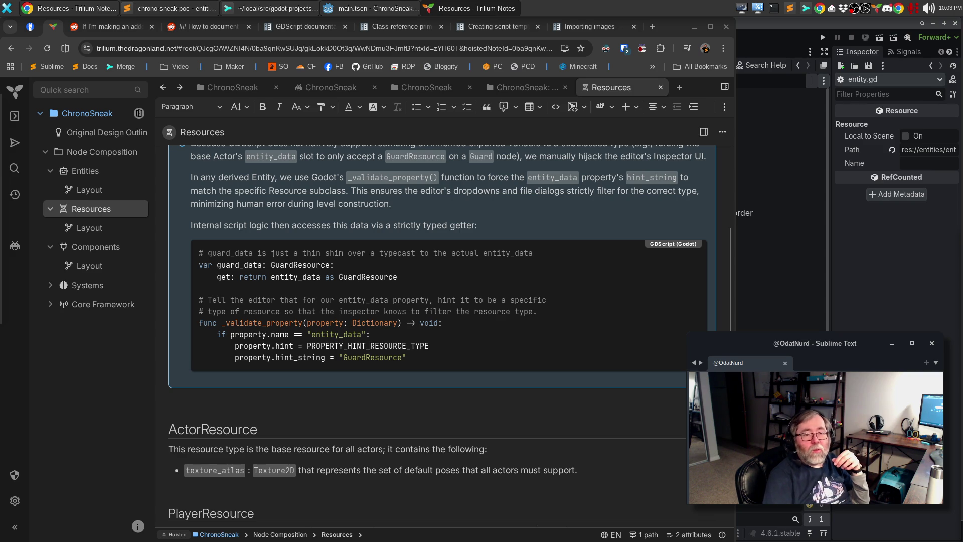
key("alt+F4")
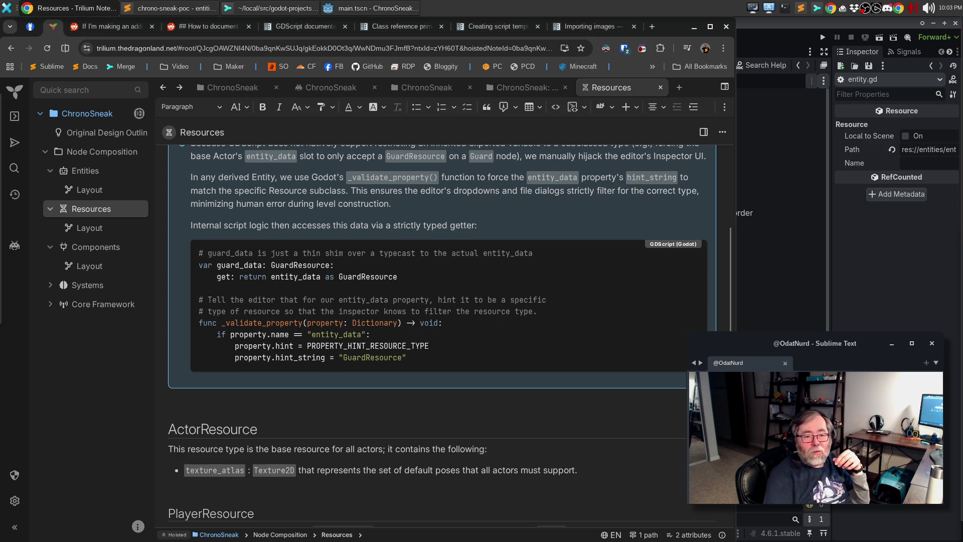
key("alt+Tab")
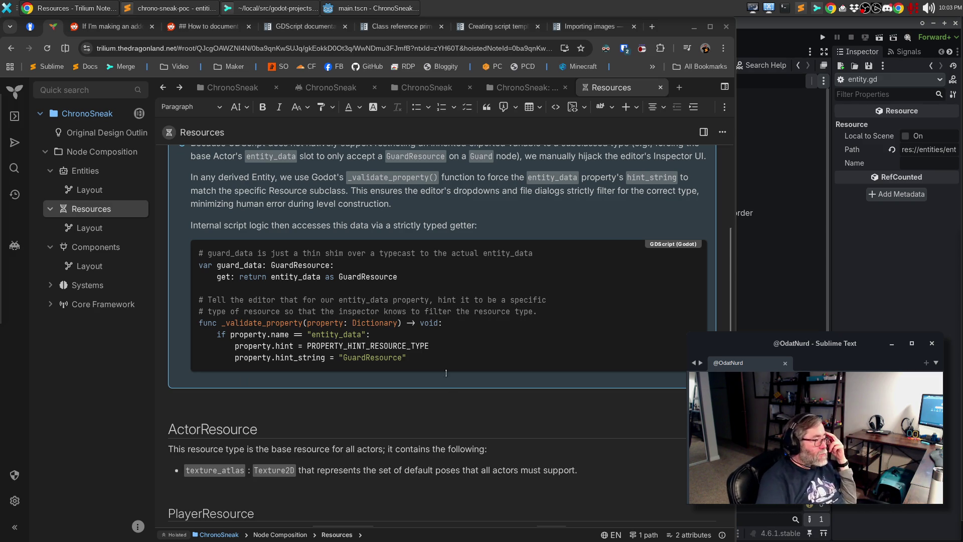
scroll(448, 296, "up", 2)
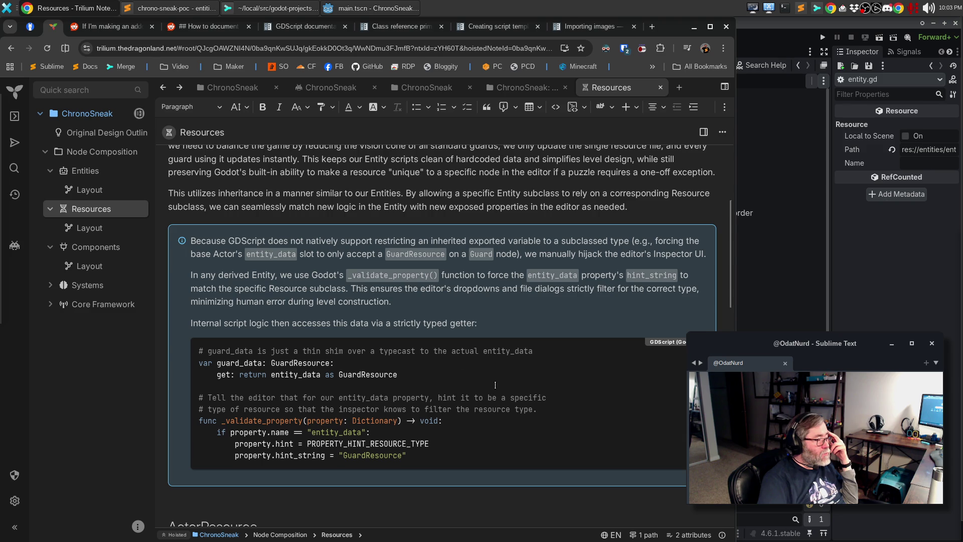
scroll(493, 386, "down", 4)
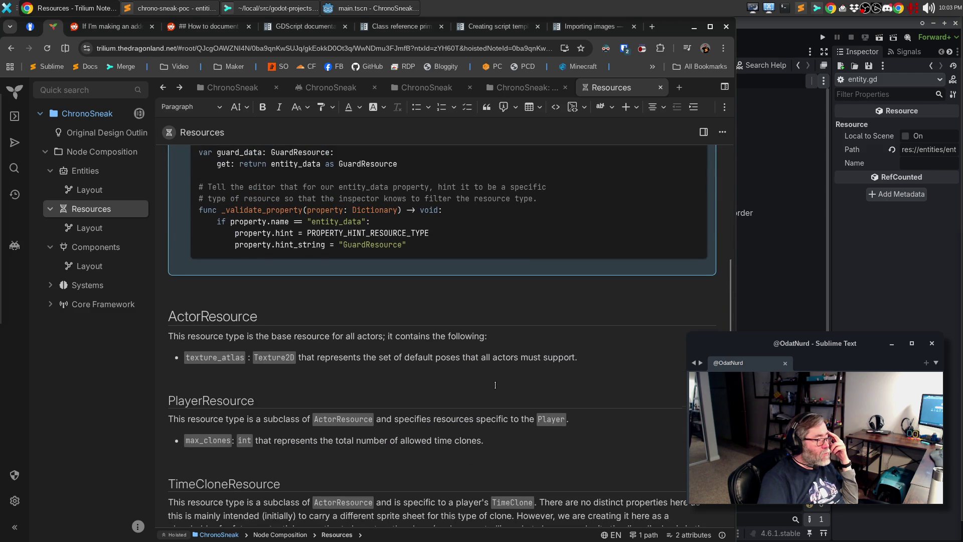
scroll(495, 384, "down", 4)
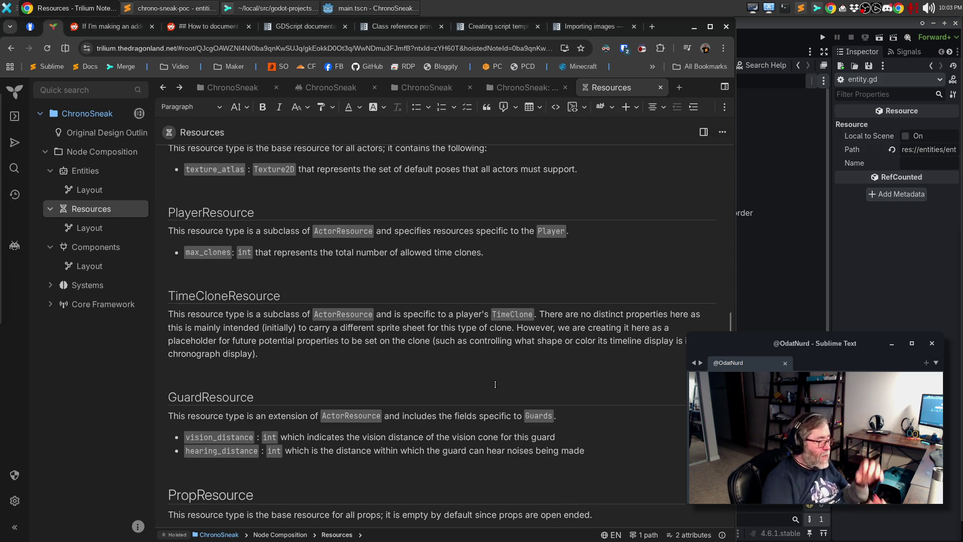
scroll(495, 384, "down", 4)
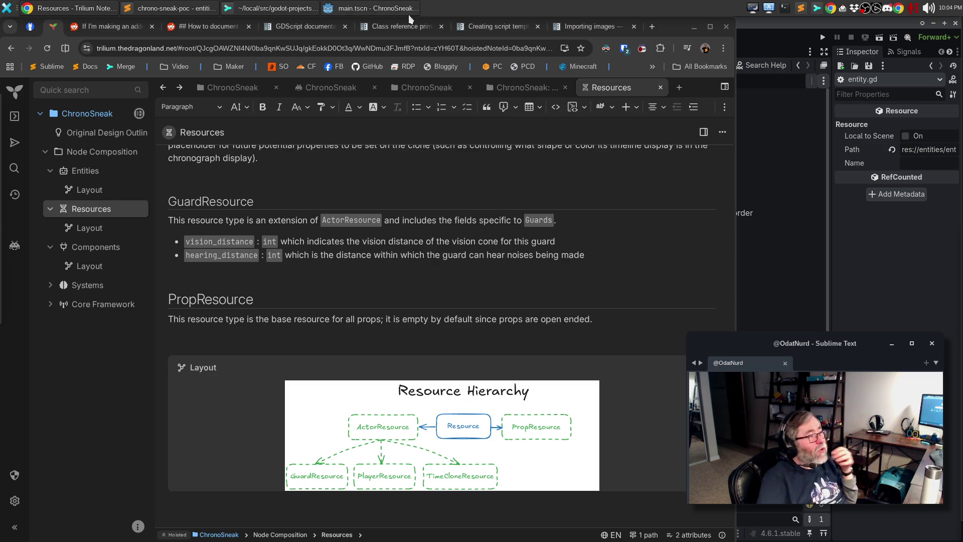
left_click(754, 199)
Collapse the entities folder and follow the Entity docs' Actor link, then Actor's Player link
mouse_move(7, 301)
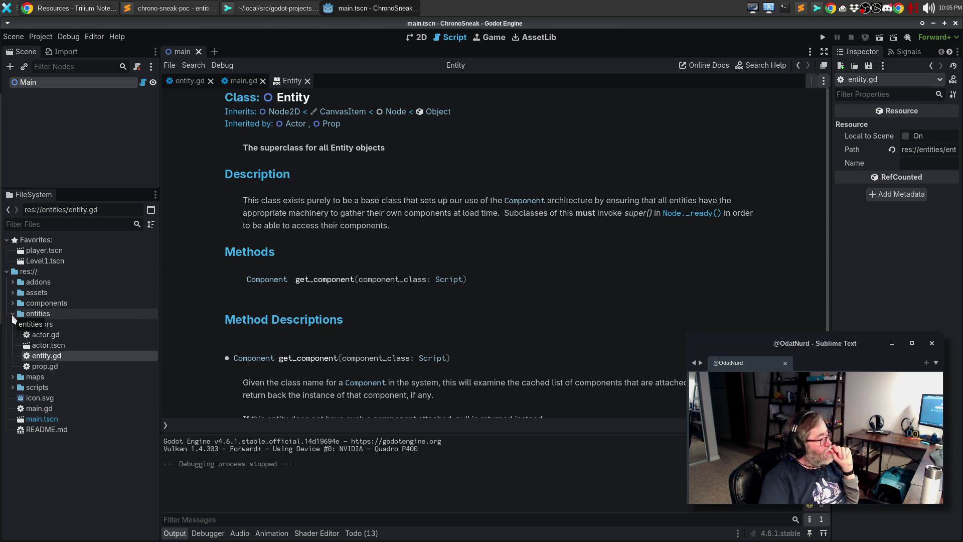
left_click(13, 314)
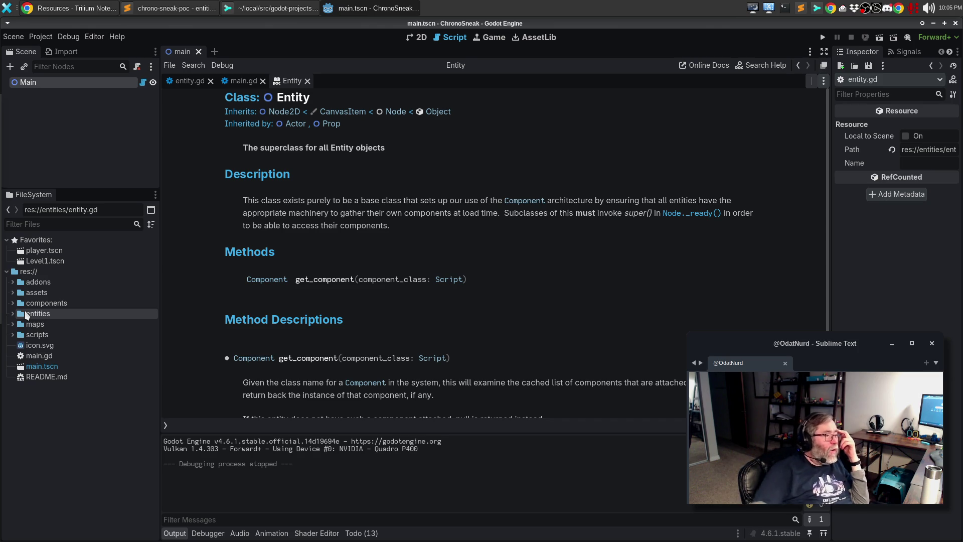
left_click(300, 124)
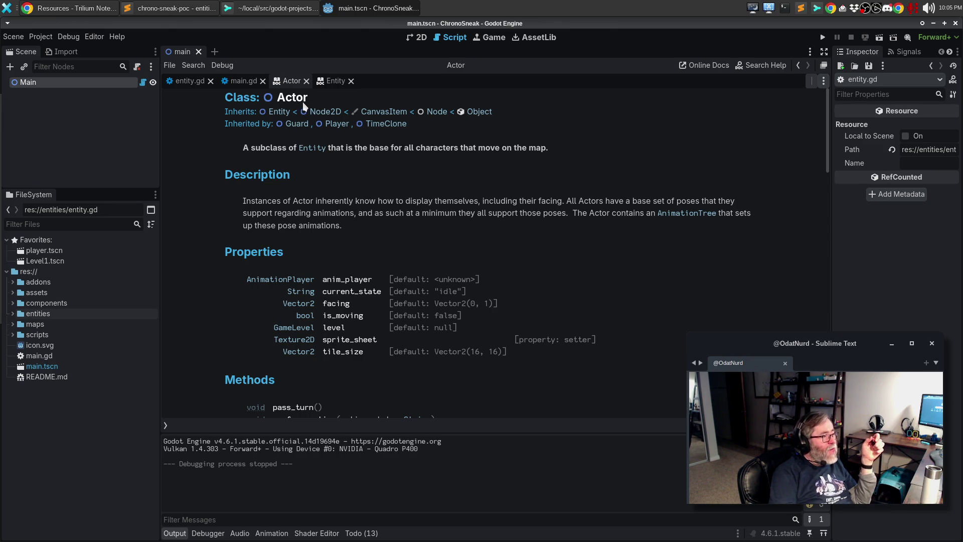
left_click(345, 125)
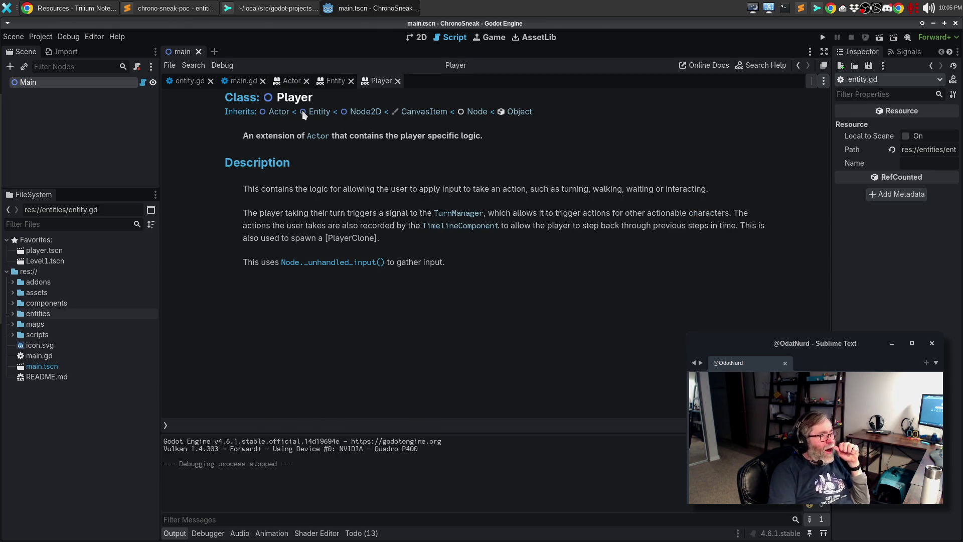
Visit the Guard and TimeClone docs via Actor's 'Inherited by' list, then deselect the entities folder
left_click(286, 114)
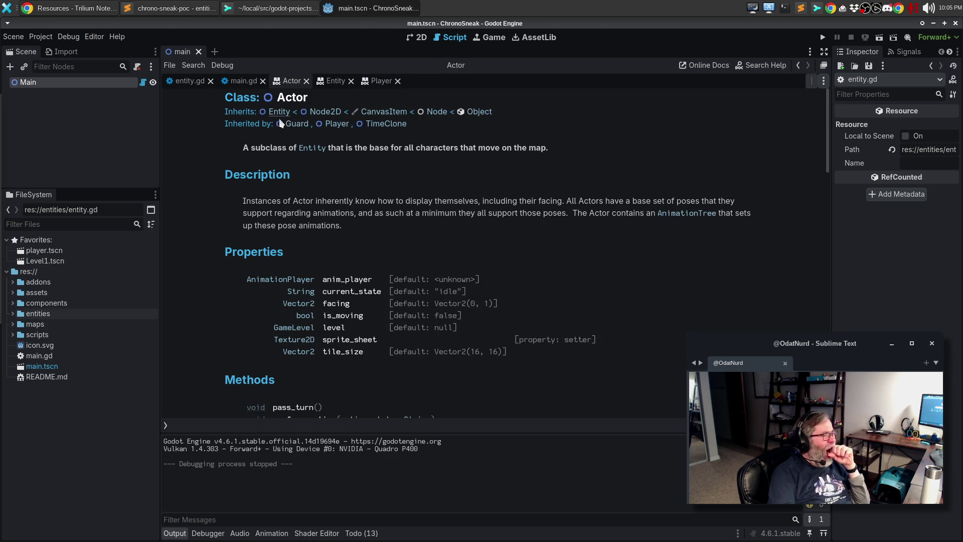
left_click(298, 125)
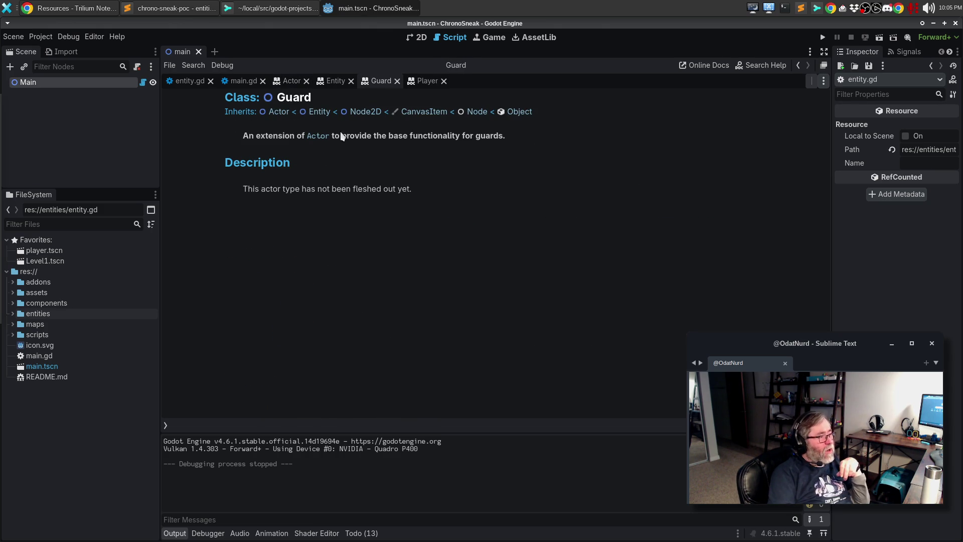
left_click(283, 112)
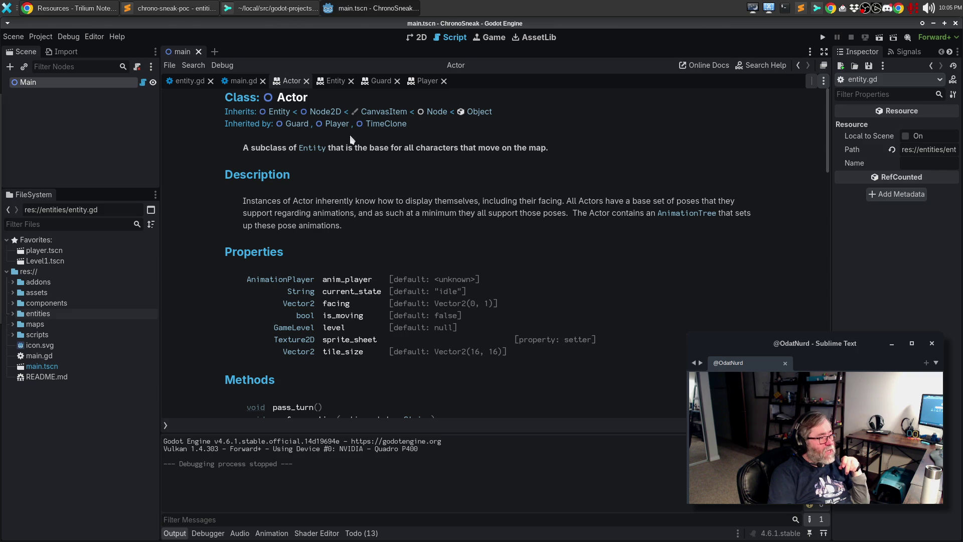
left_click(380, 125)
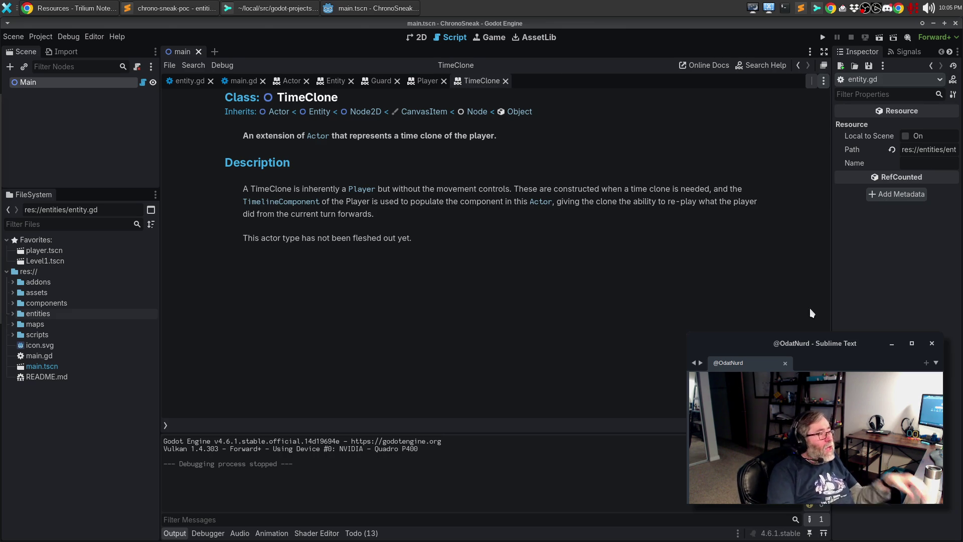
left_click(46, 454)
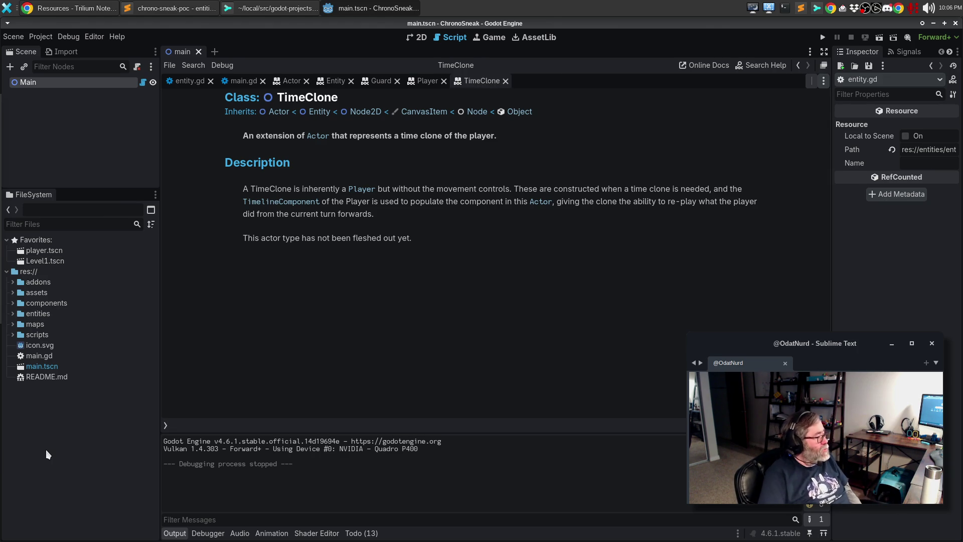
Expand res://assets and toggle its gfx and tilesets subfolders open and closed
left_click(13, 293)
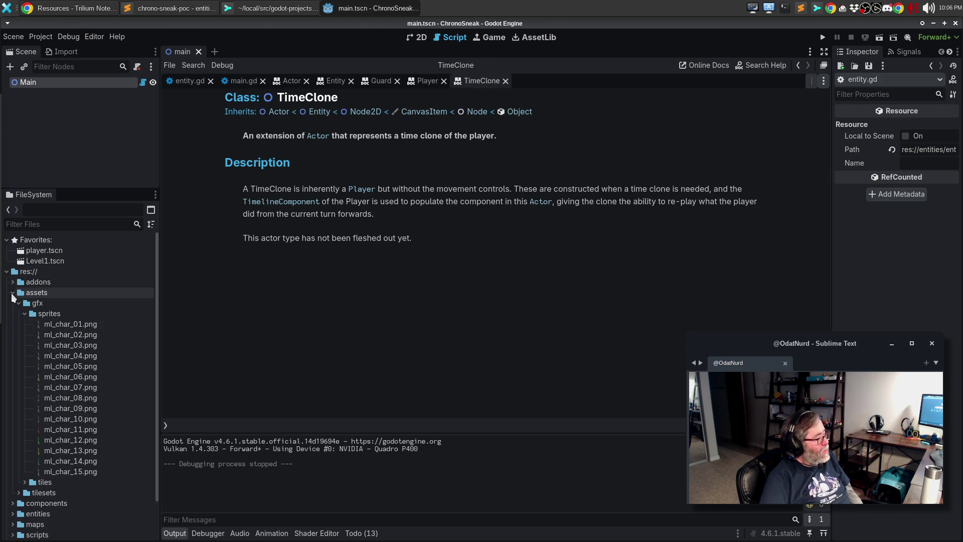
left_click(19, 304)
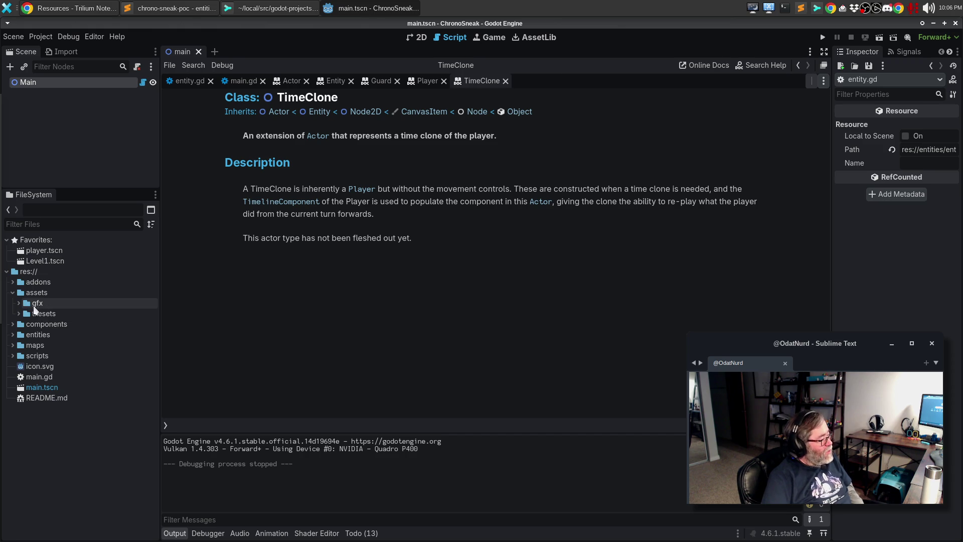
left_click(19, 313)
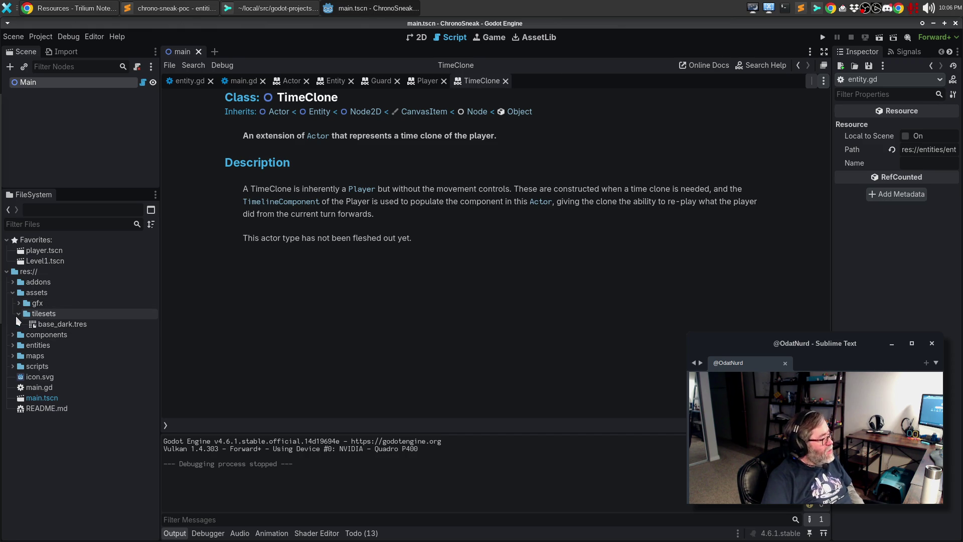
left_click(18, 315)
left_click(19, 303)
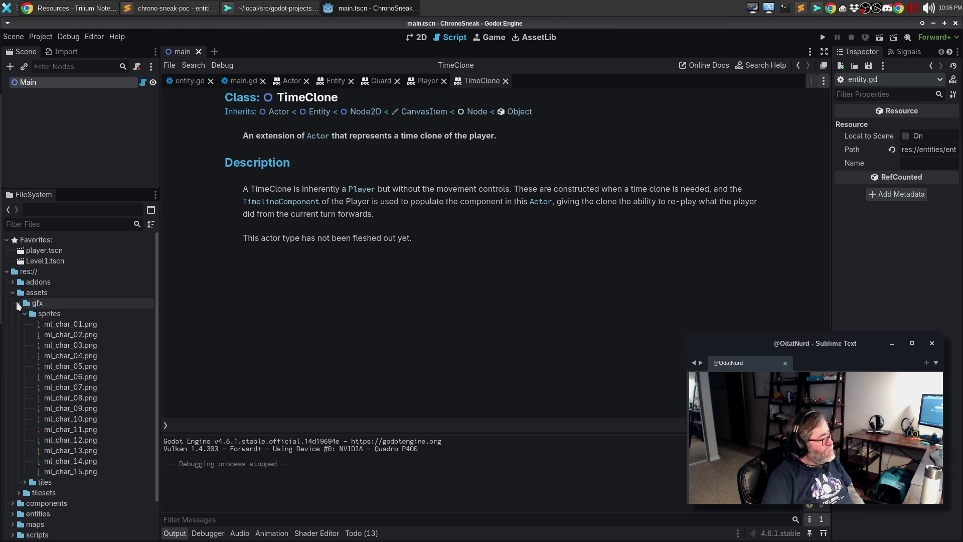
left_click(18, 303)
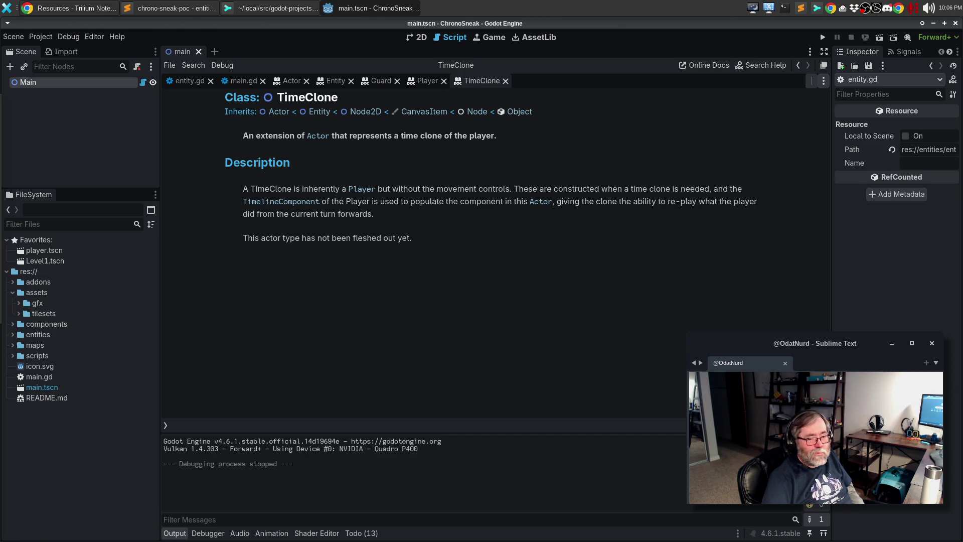
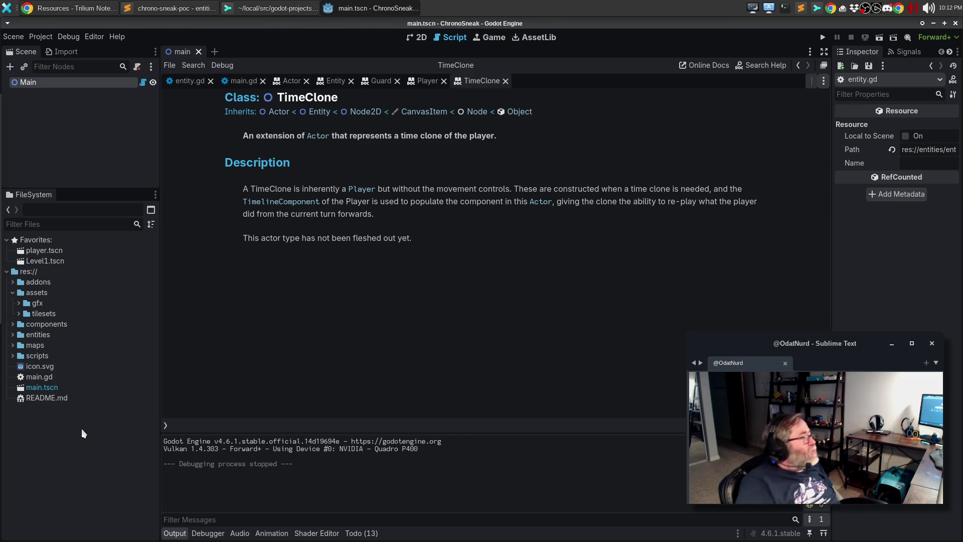
Switch from ChronoSneak to the ecs-exploration project and open script/resource/actor_resource.gd
left_click(40, 37)
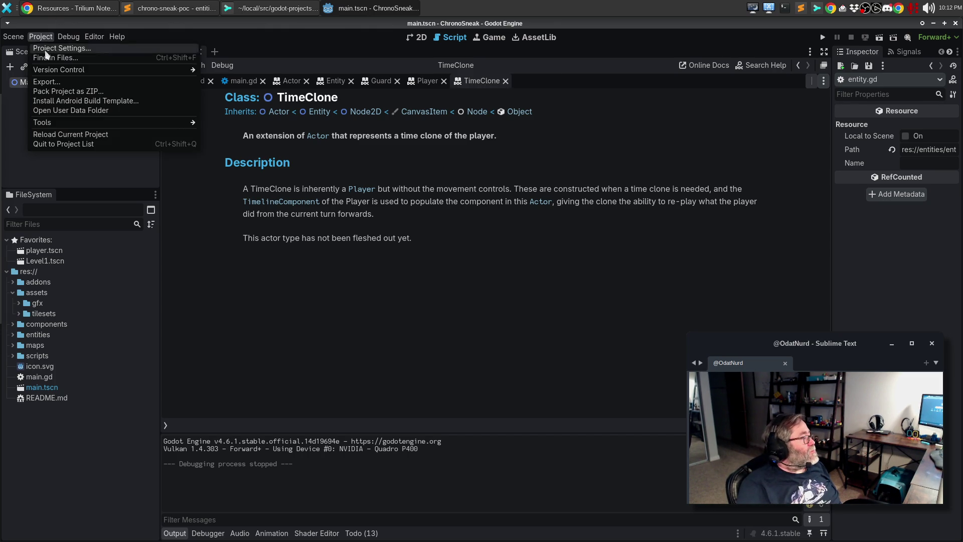
left_click(78, 145)
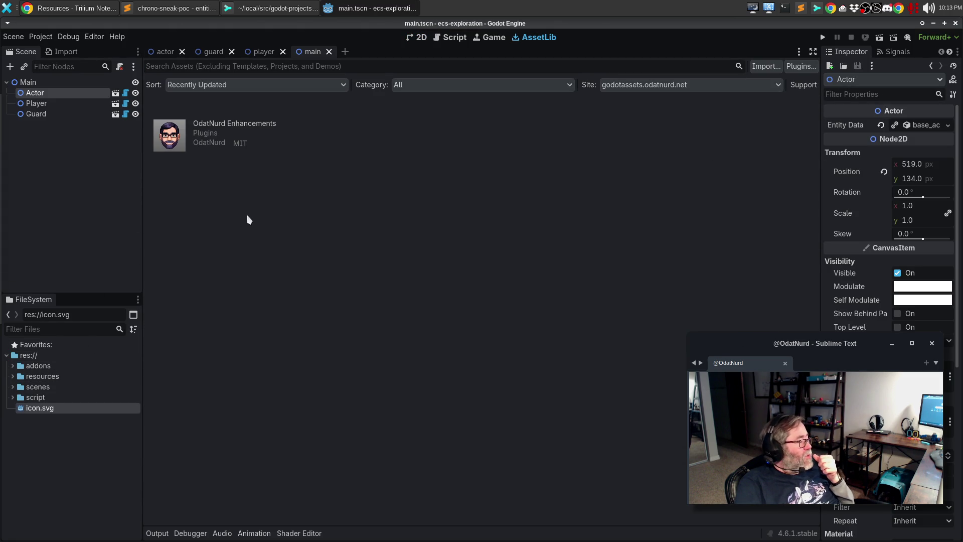
left_click(13, 397)
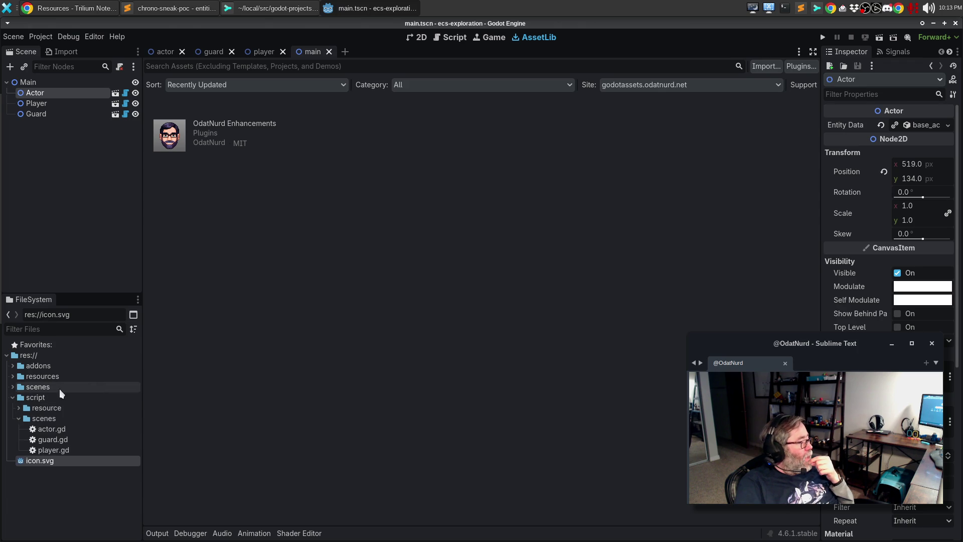
left_click(17, 406)
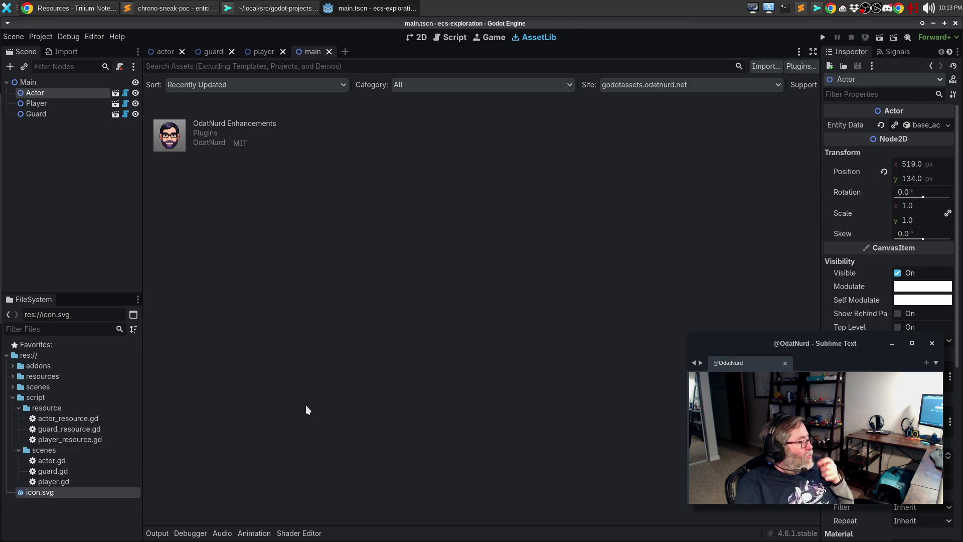
double_click(78, 418)
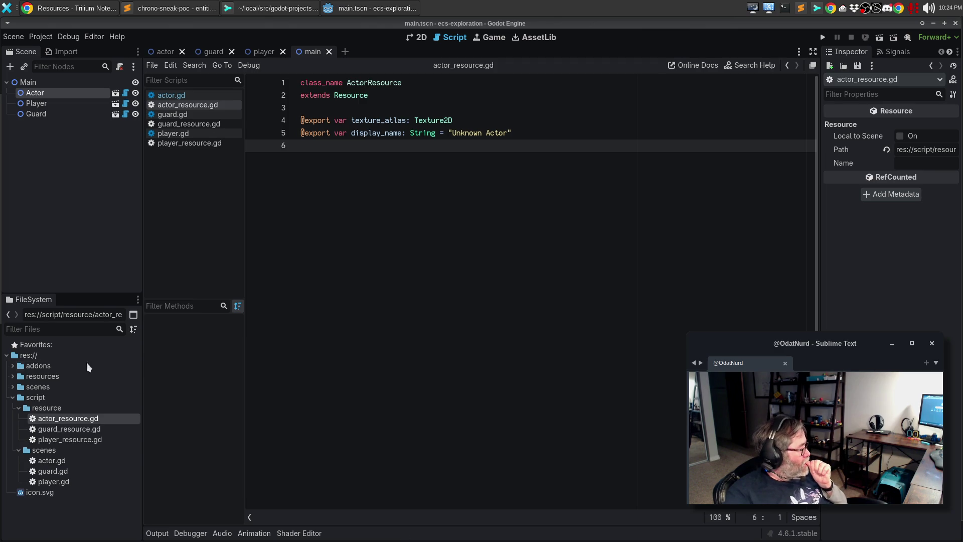
Collapse and re-expand the script folder, then collapse its resource subfolder in FileSystem
left_click(12, 397)
left_click(12, 397)
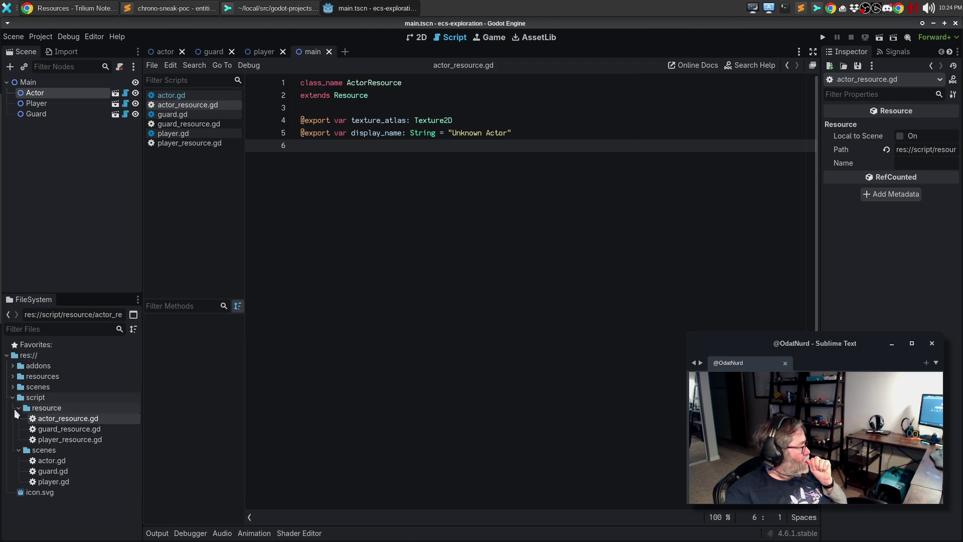
left_click(18, 409)
Expand script/resource and resources, then inspect base_actor.tres in the Inspector
left_click(18, 408)
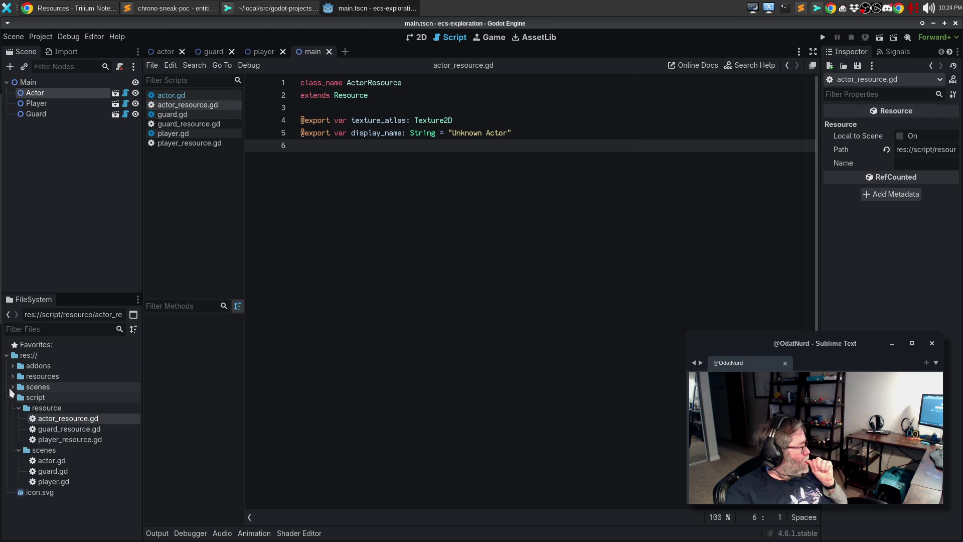
left_click(13, 376)
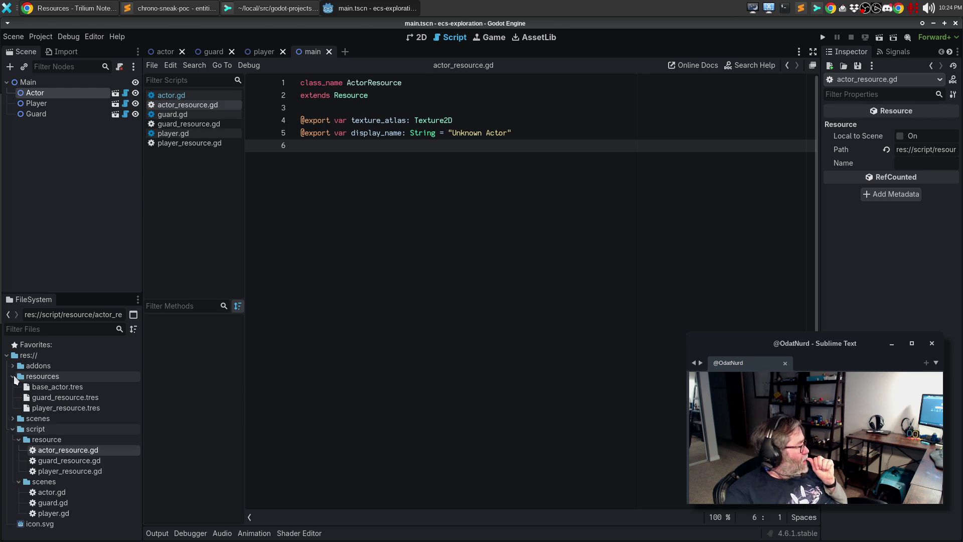
left_click(84, 393)
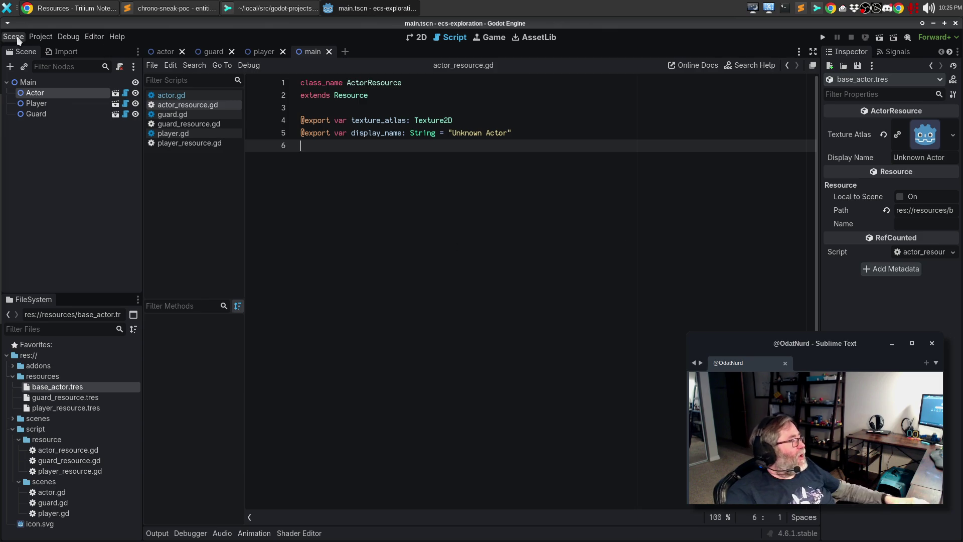
Glance at the Project menu without choosing anything, then select actor_resource.gd
left_click(45, 39)
left_click(364, 252)
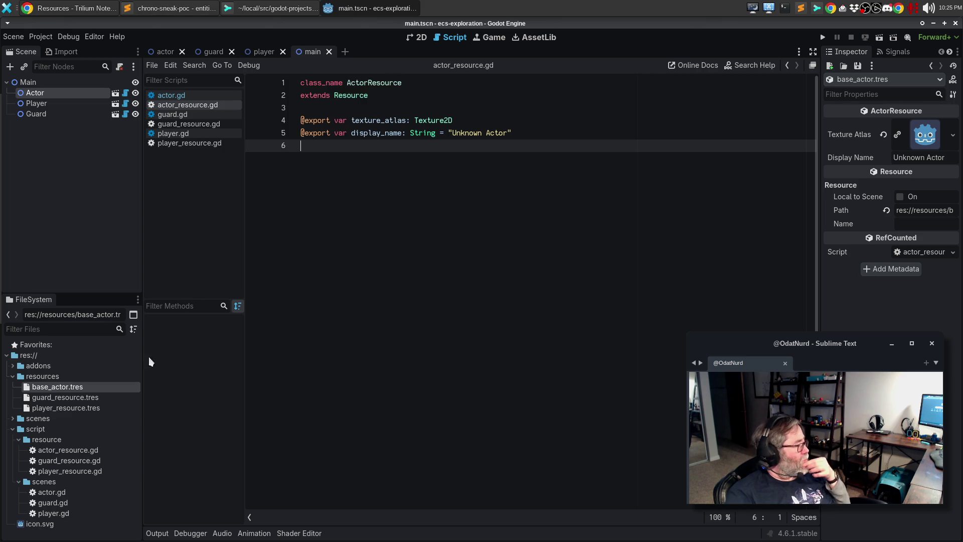
left_click(74, 451)
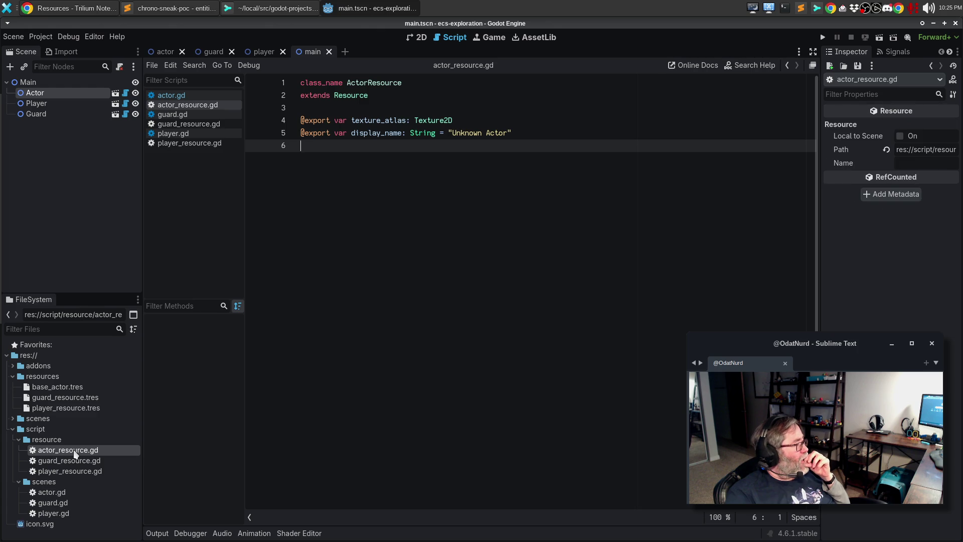
Open guard_resource.gd and then player_resource.gd in the script editor
double_click(77, 461)
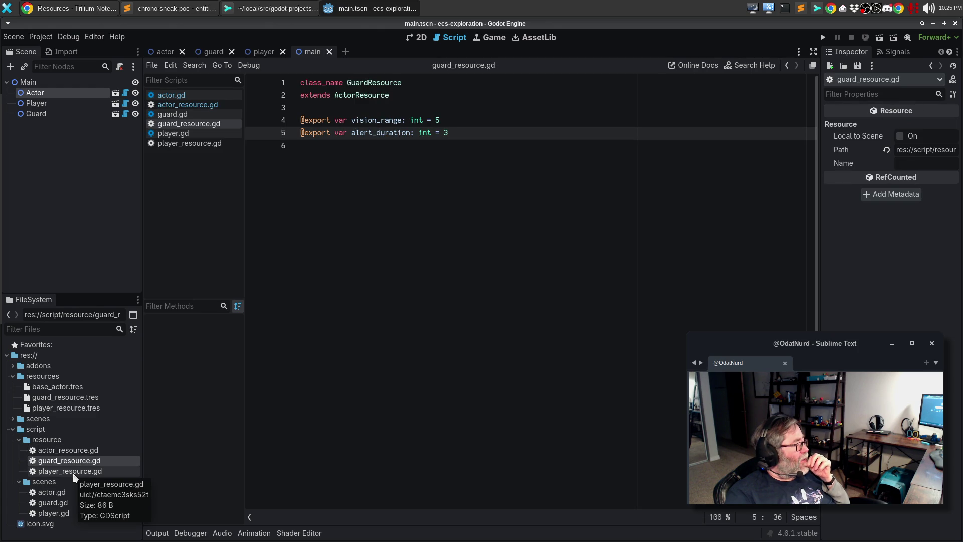
double_click(75, 473)
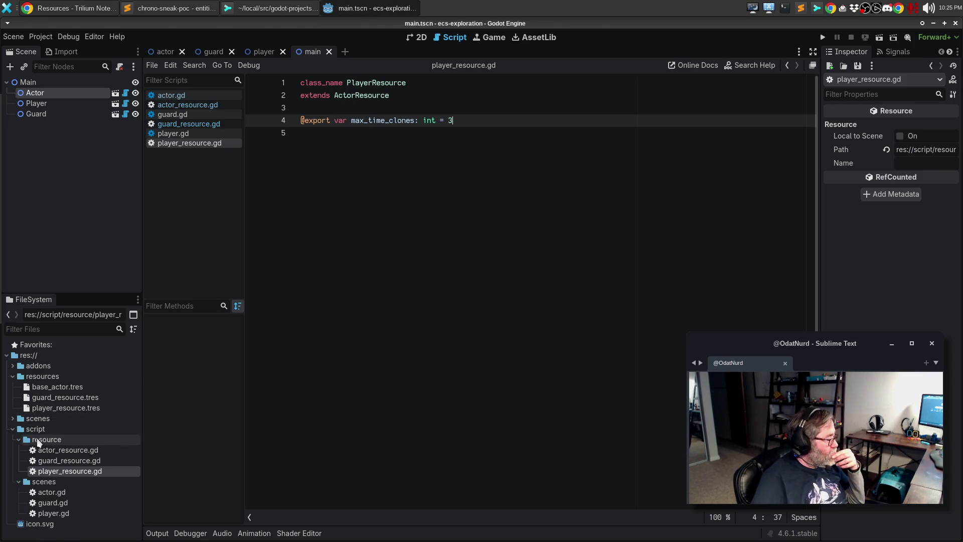
From a terminal at the resource folder, go up to ecs-exploration and run subl -a . to add it
right_click(38, 439)
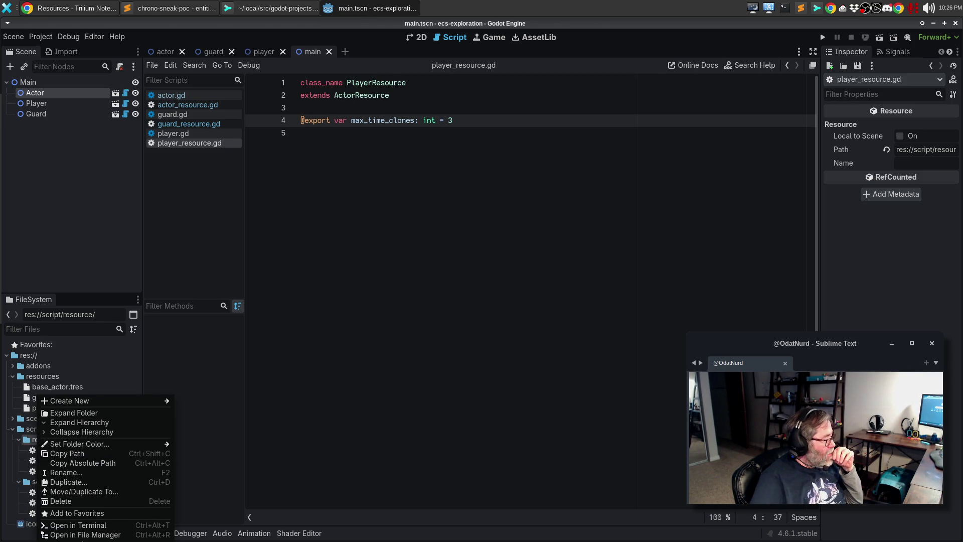
left_click(80, 524)
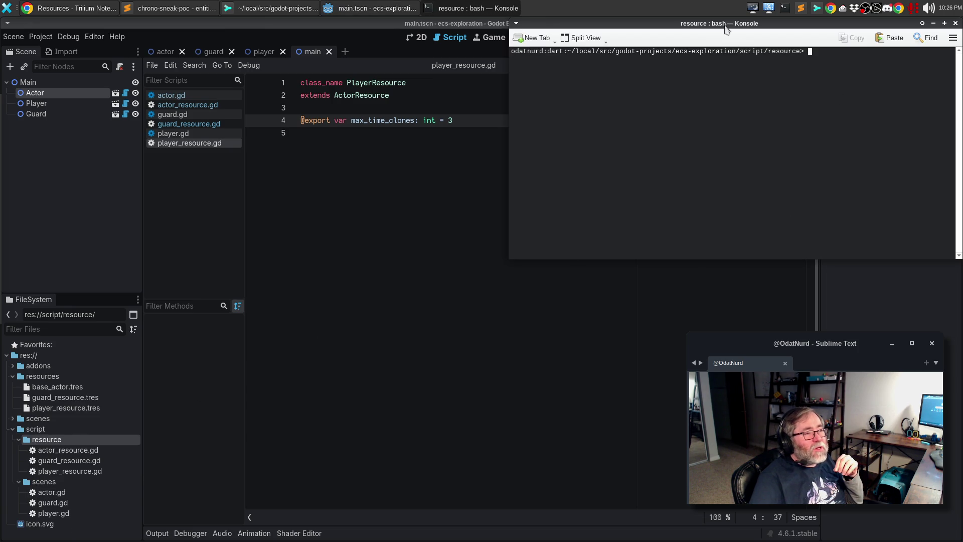
left_click_drag(728, 30, 422, 176)
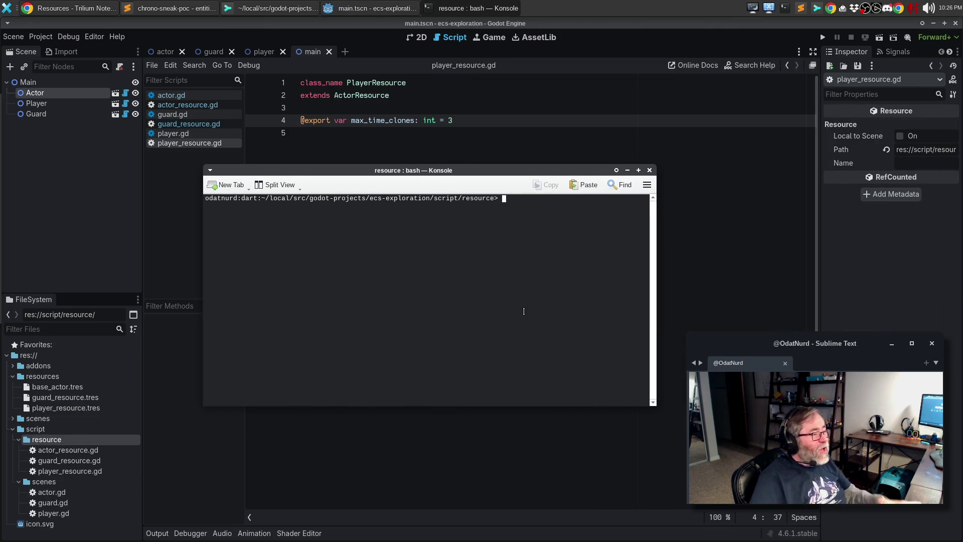
type("cd ..")
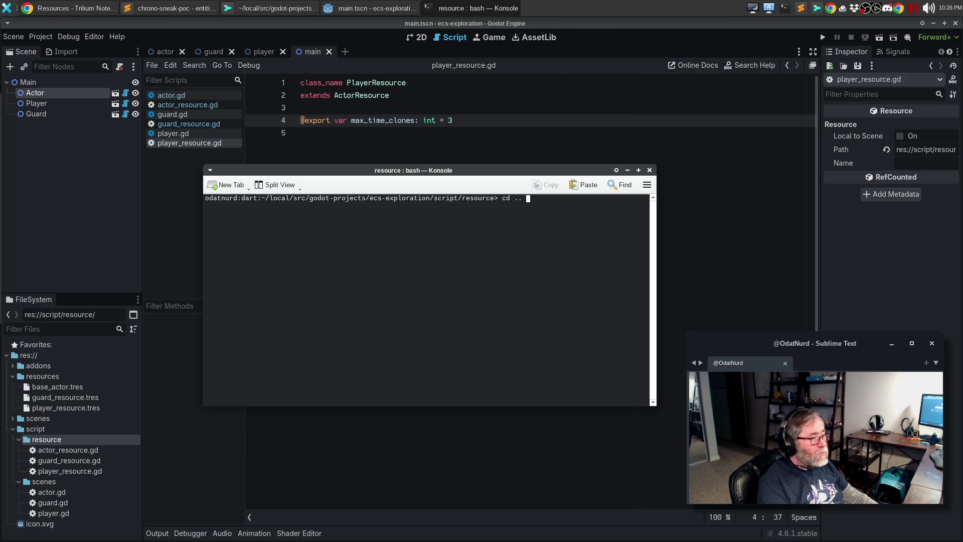
key("Return")
type("cd ..")
key("Return")
type("su")
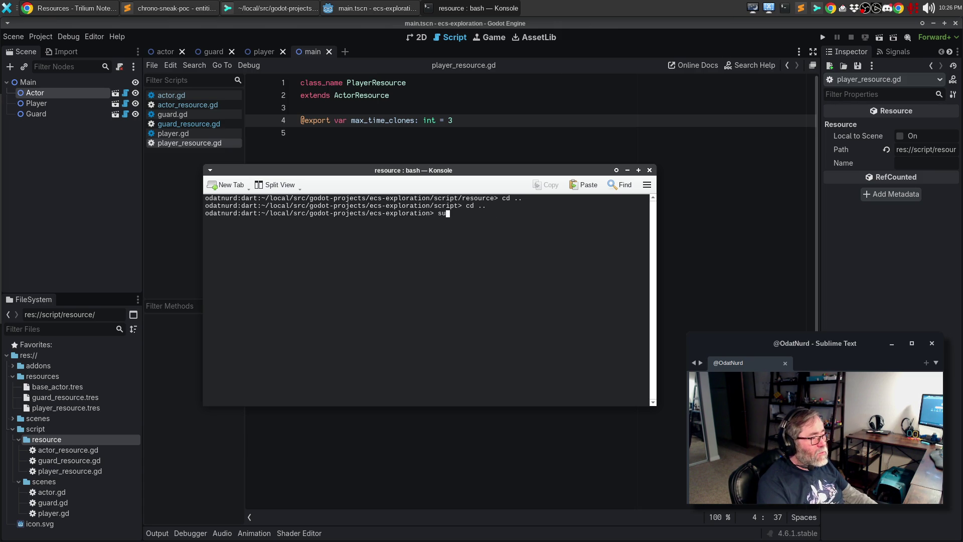
type("bl -a .")
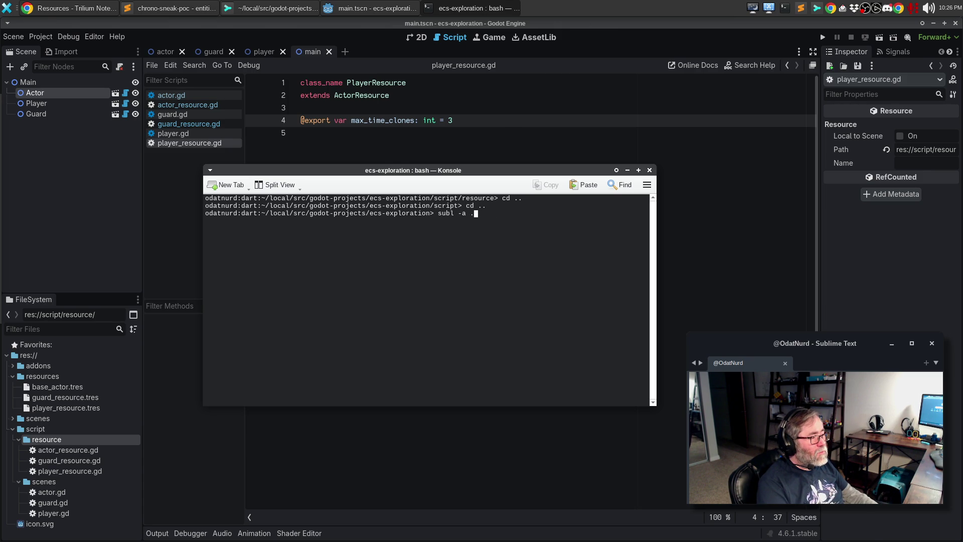
key("Return")
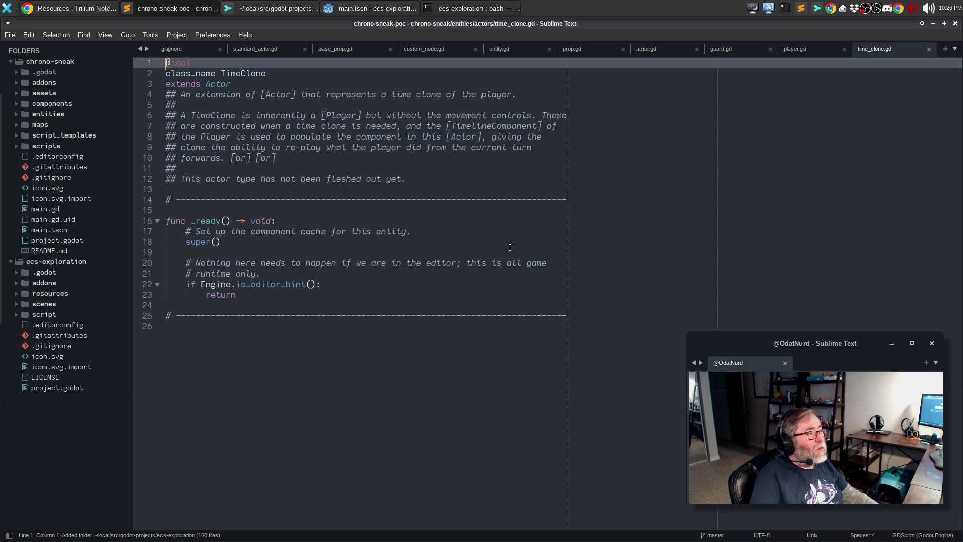
Exit the terminal and return to the Godot editor
left_click(456, 7)
type("exit")
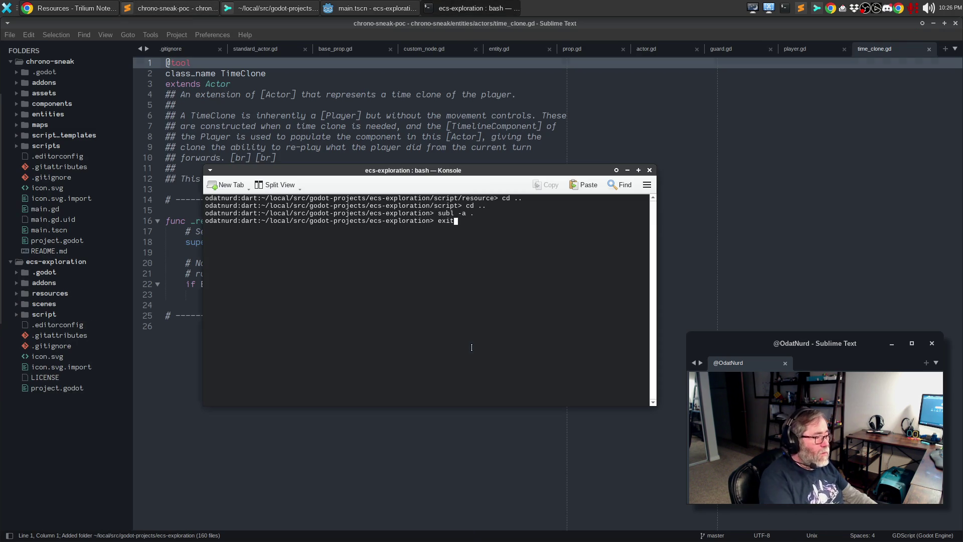
key("Return")
left_click(375, 8)
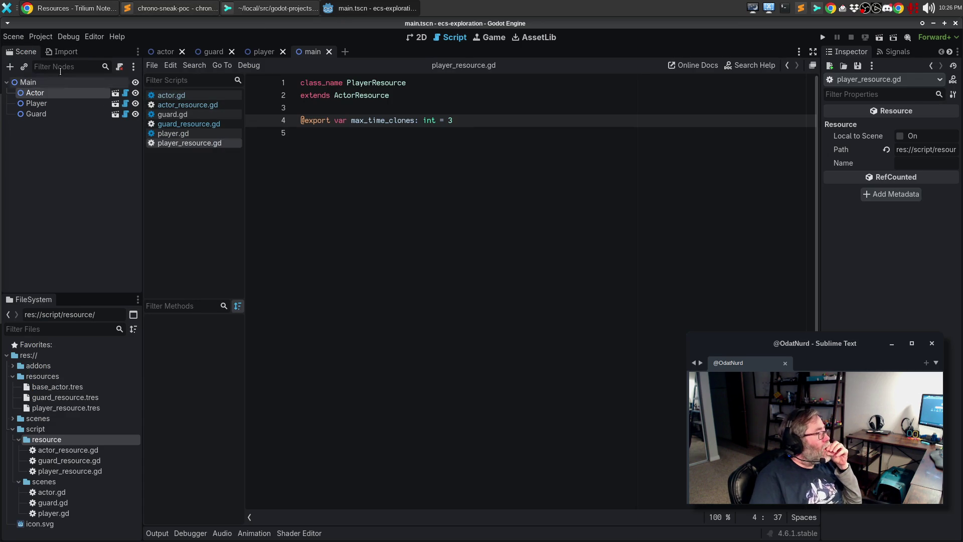
Quit ecs-exploration to the Project List, open ChronoSneak, and collapse its assets folder
left_click(14, 36)
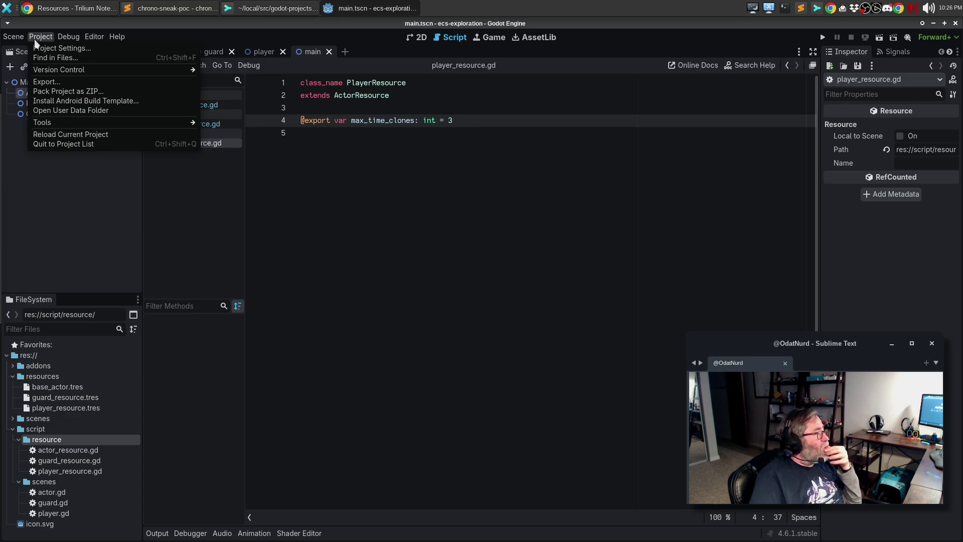
left_click(56, 144)
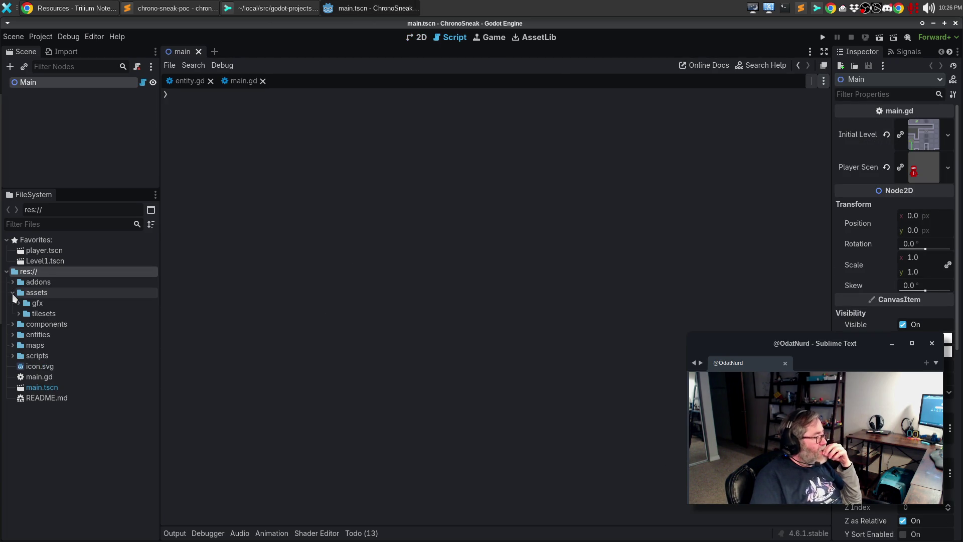
left_click(14, 296)
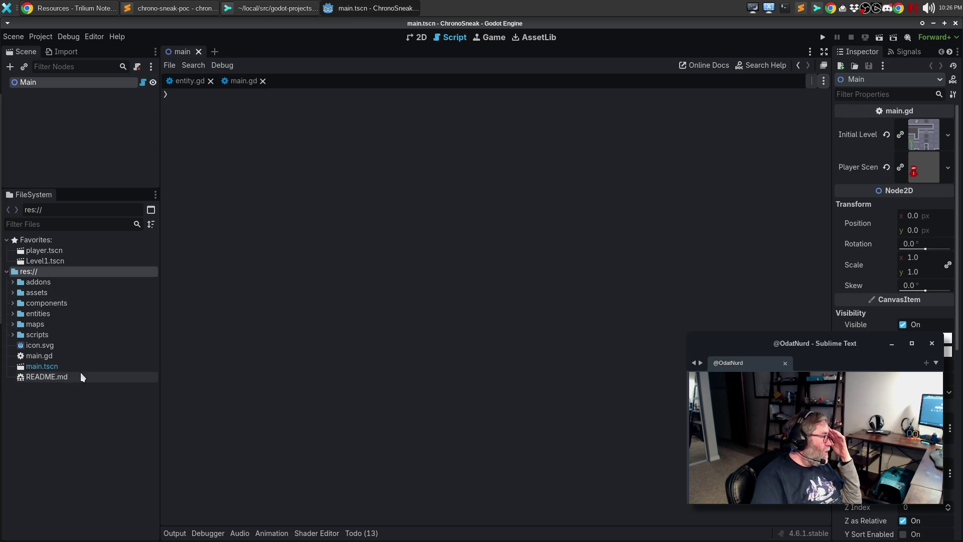
Move the entities folder into scripts and confirm the move
left_click(14, 335)
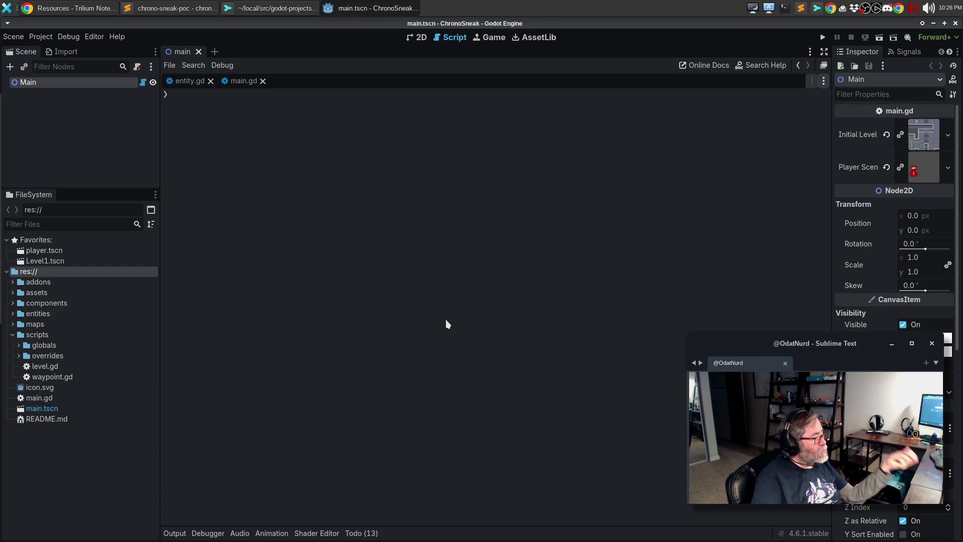
left_click(13, 313)
left_click(12, 314)
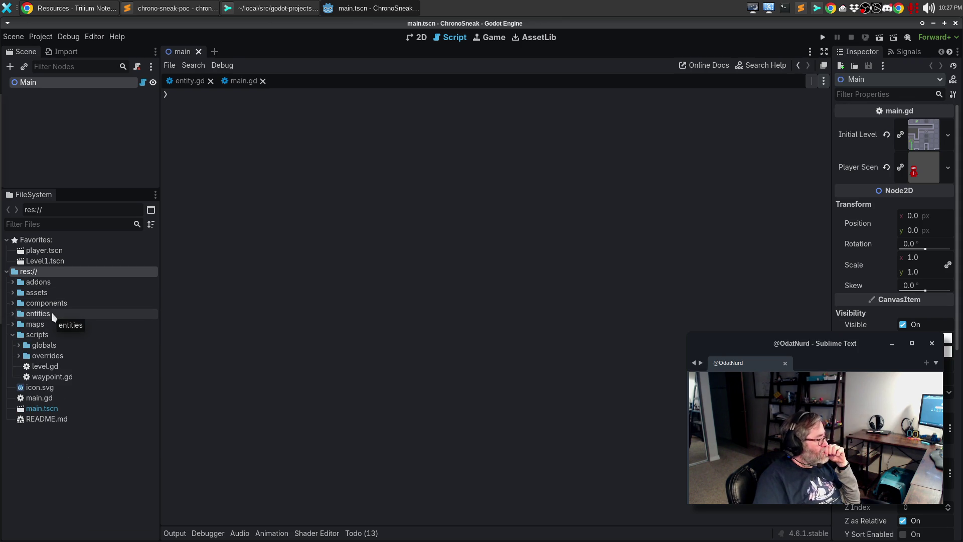
left_click_drag(53, 312, 55, 341)
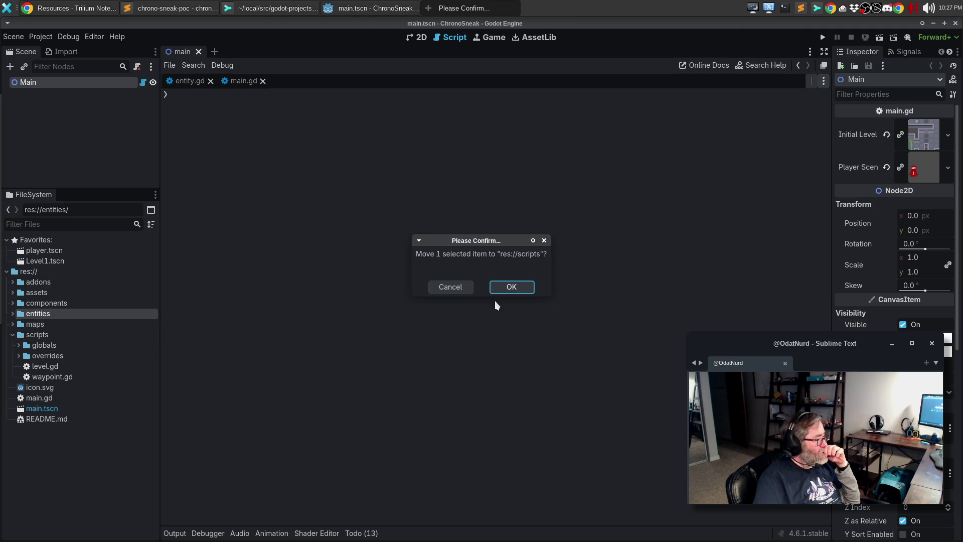
left_click(513, 283)
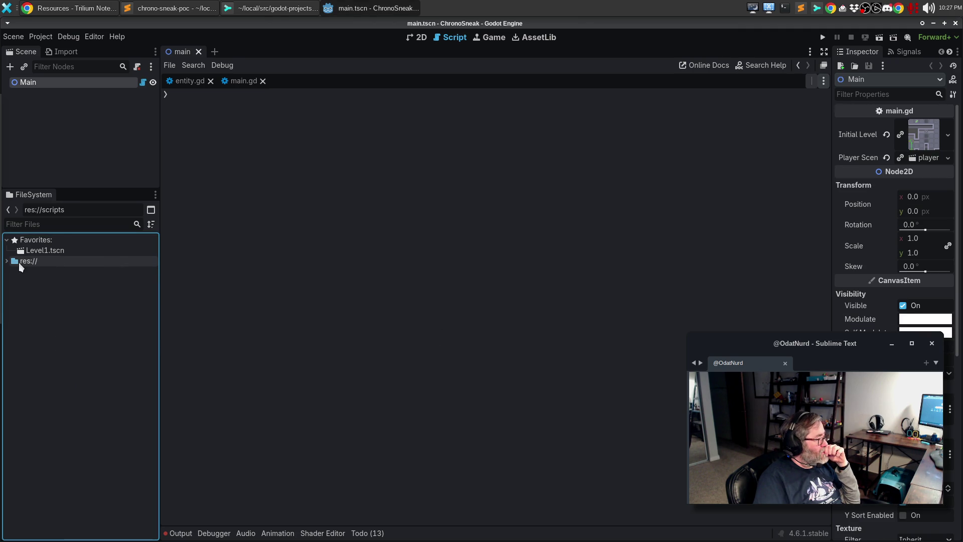
Move the components folder into scripts too, then expand scripts to check both
left_click(5, 261)
left_click_drag(46, 293, 45, 315)
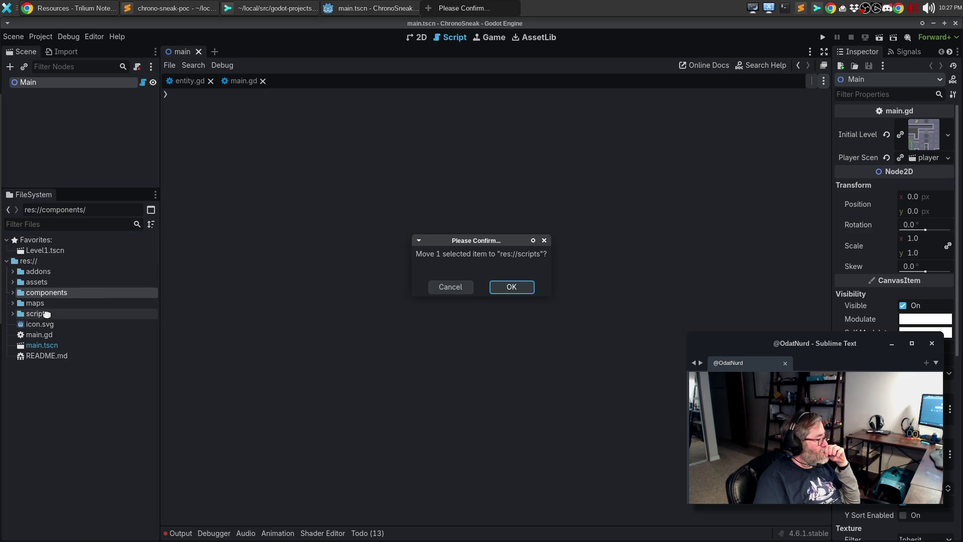
left_click(499, 290)
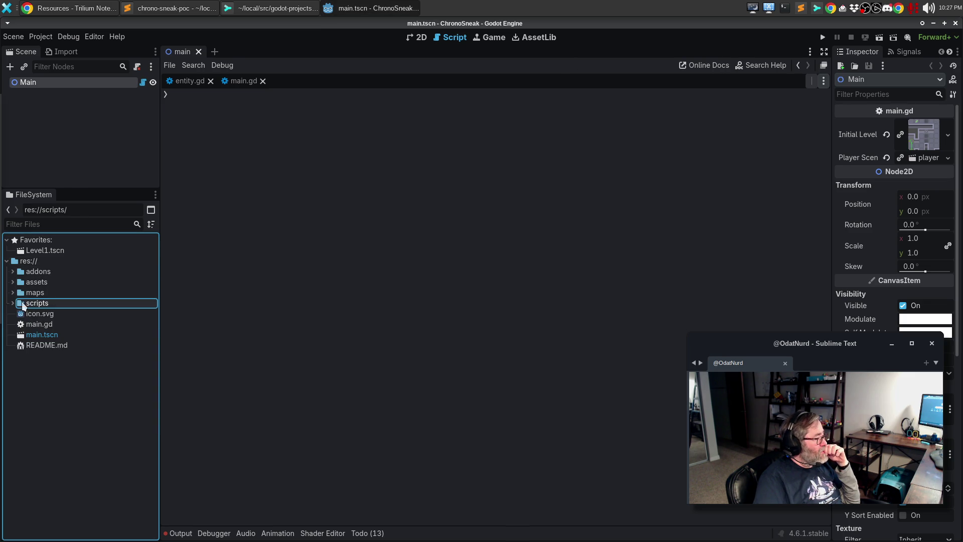
left_click(13, 303)
Run ChronoSneak with F5, move the player down and right, then close the game
key("F5")
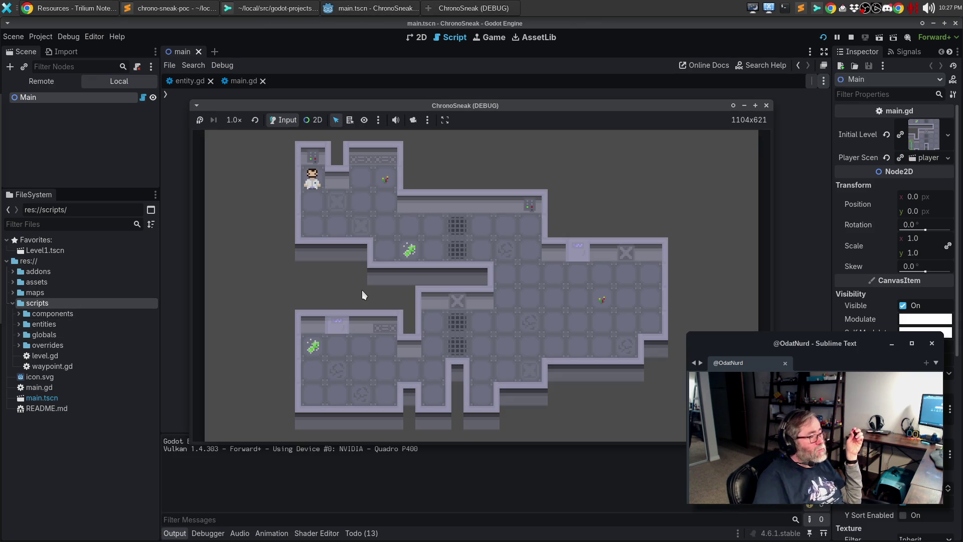
key("Down")
key("Right")
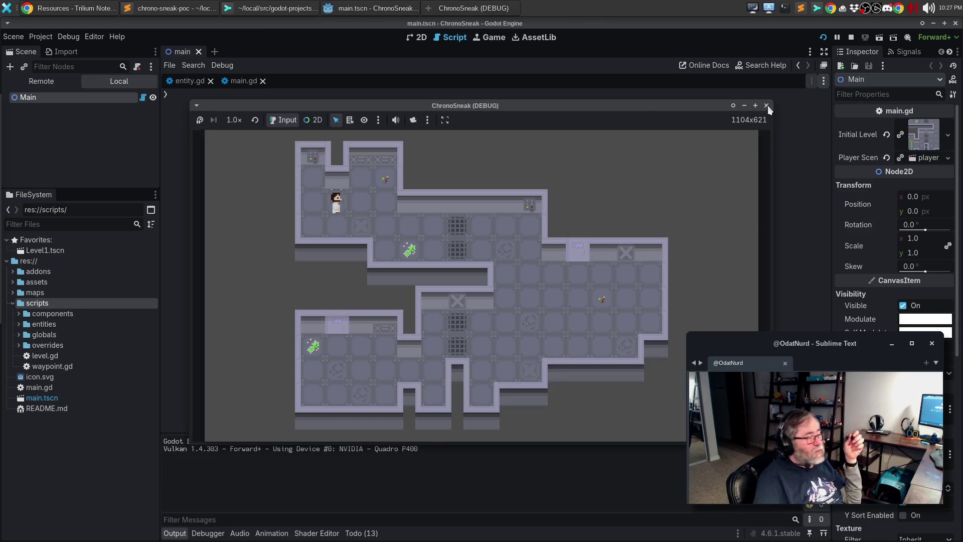
left_click(766, 105)
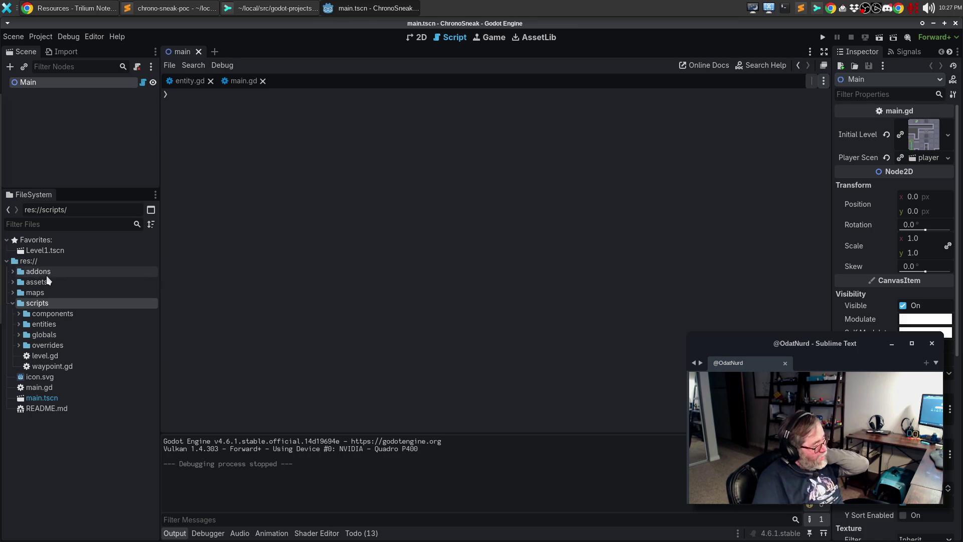
Peek into the assets, maps and moved entities folders, then switch to Sublime Merge
left_click(13, 282)
left_click(14, 283)
left_click(15, 294)
left_click(15, 295)
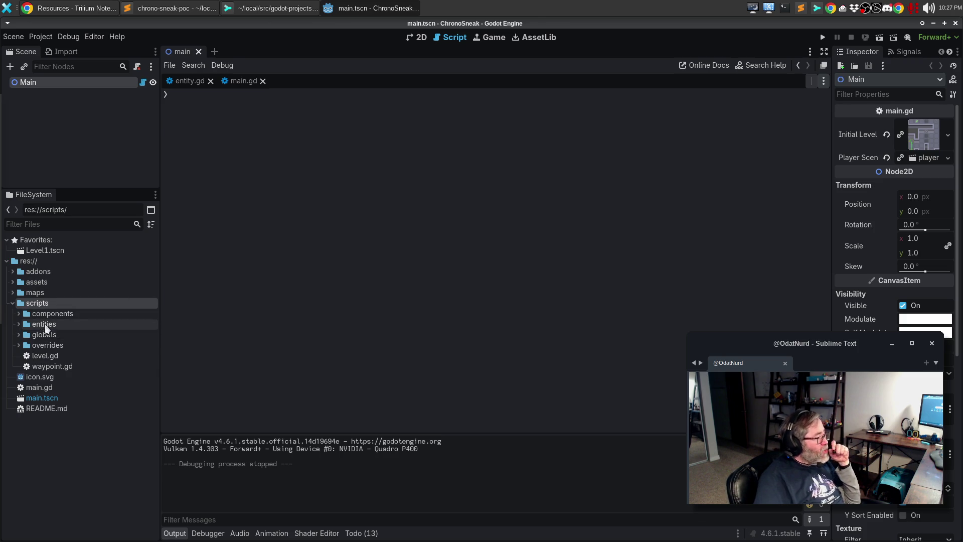
left_click(20, 324)
left_click(21, 324)
left_click(253, 8)
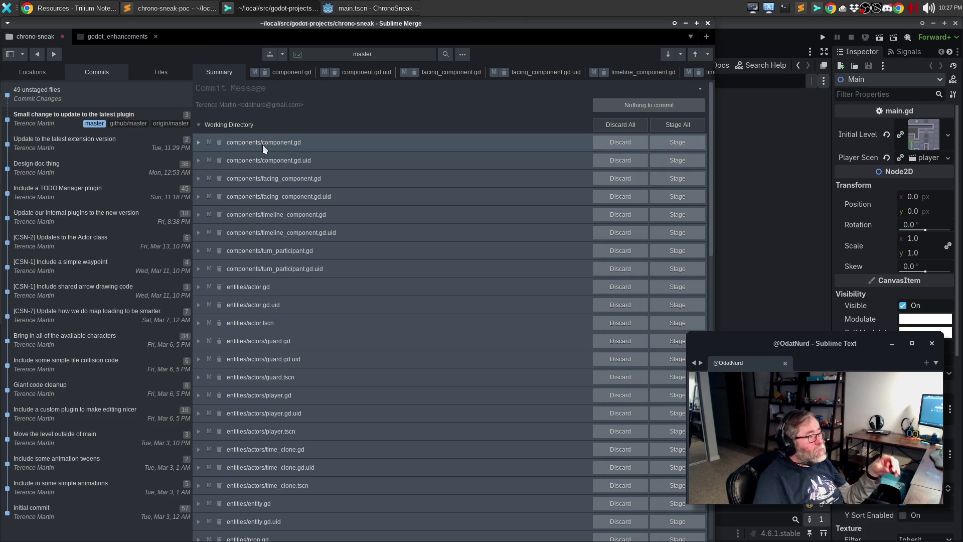
List the changed files and read the component.gd, facing_component, turn_participant and other component diffs
left_click(163, 74)
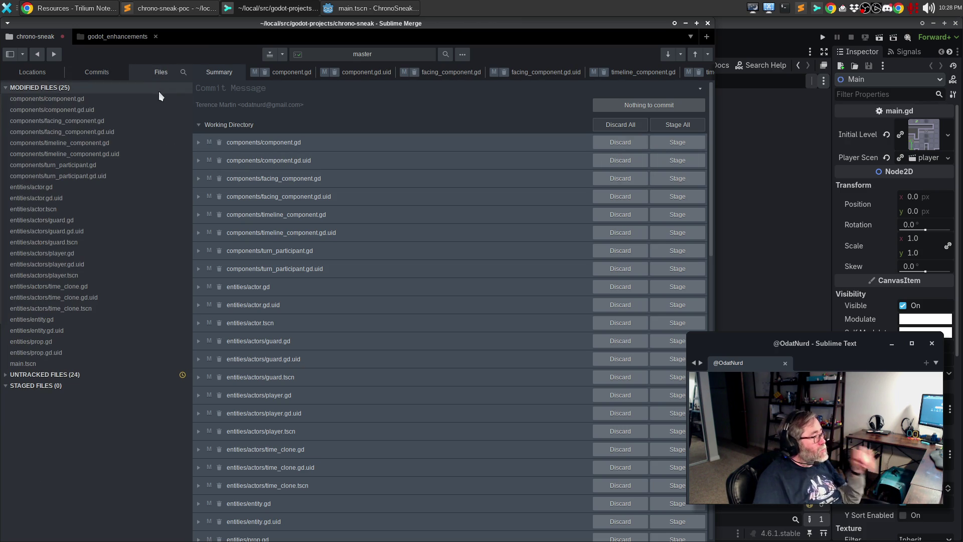
left_click(111, 100)
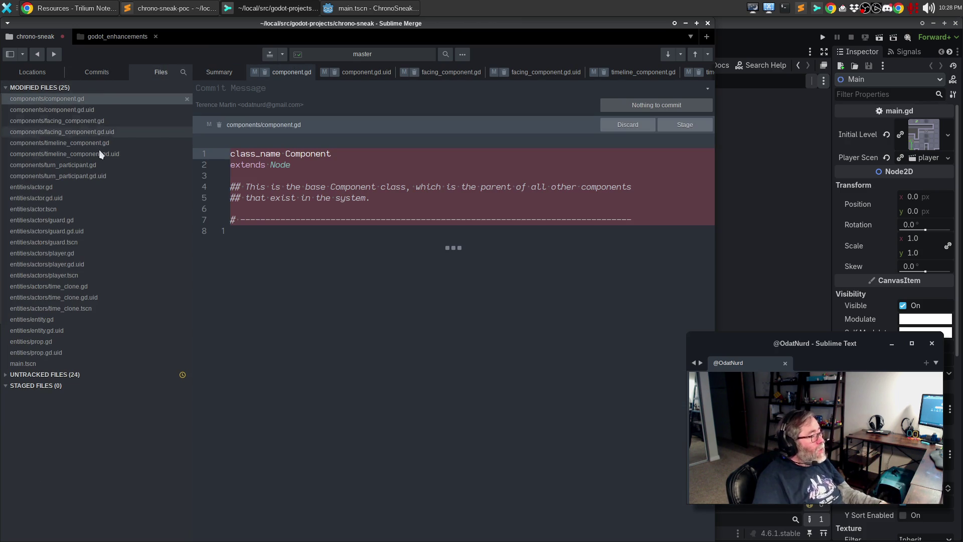
left_click(66, 363)
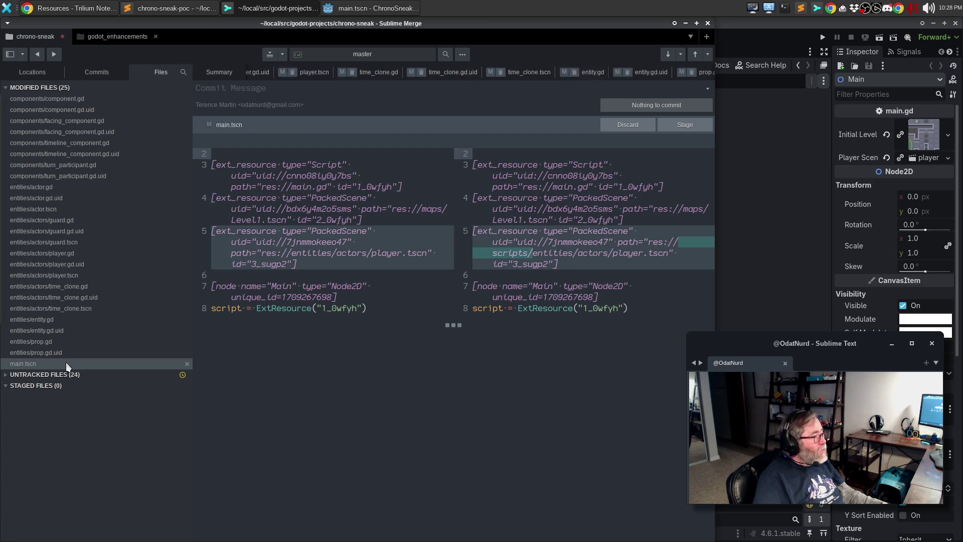
left_click(83, 99)
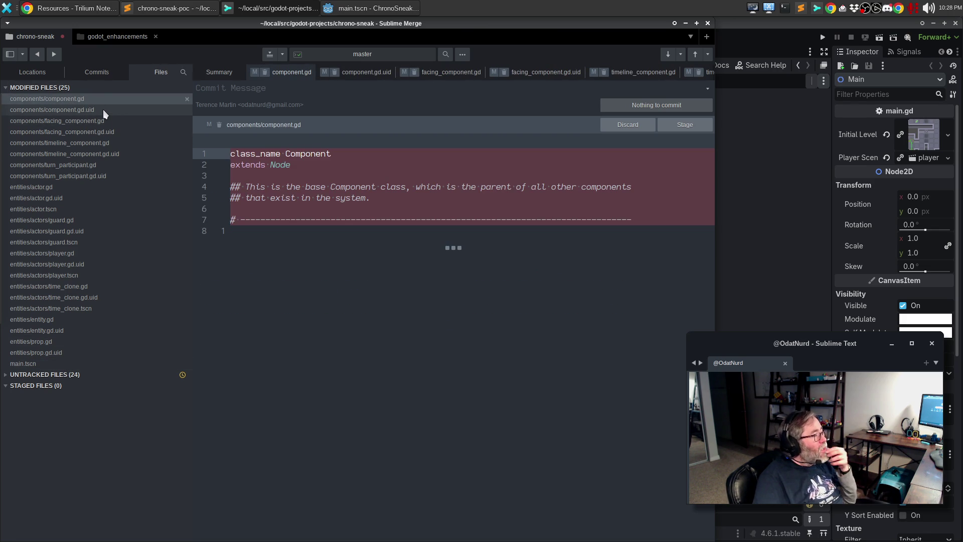
left_click(103, 109)
left_click(106, 120)
left_click(107, 131)
left_click(106, 142)
left_click(104, 154)
left_click(103, 164)
left_click(106, 176)
left_click(95, 186)
left_click(93, 197)
Review the entity diffs for actor.tscn, guard.gd, guard.gd.uid, player.tscn and player.gd.uid
left_click(90, 207)
left_click(92, 219)
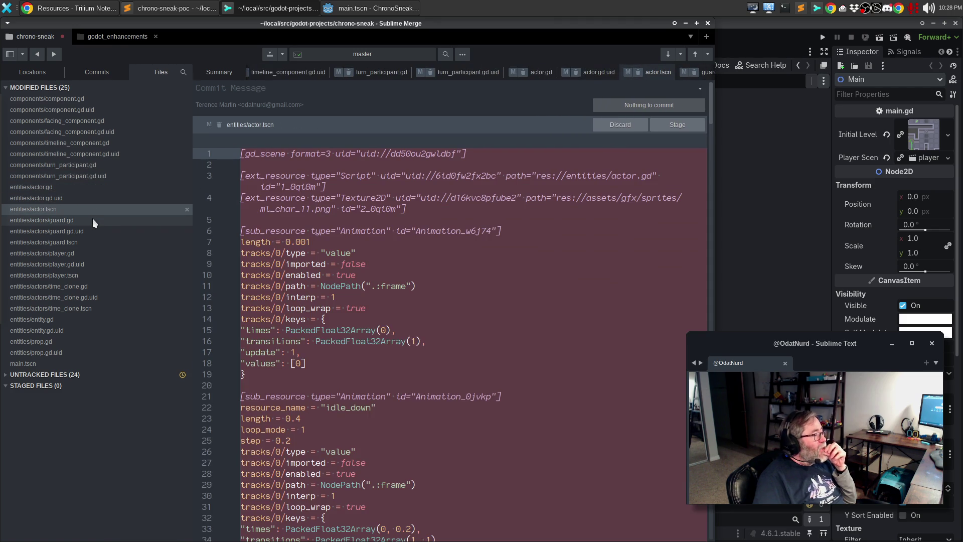
left_click(98, 230)
left_click(93, 241)
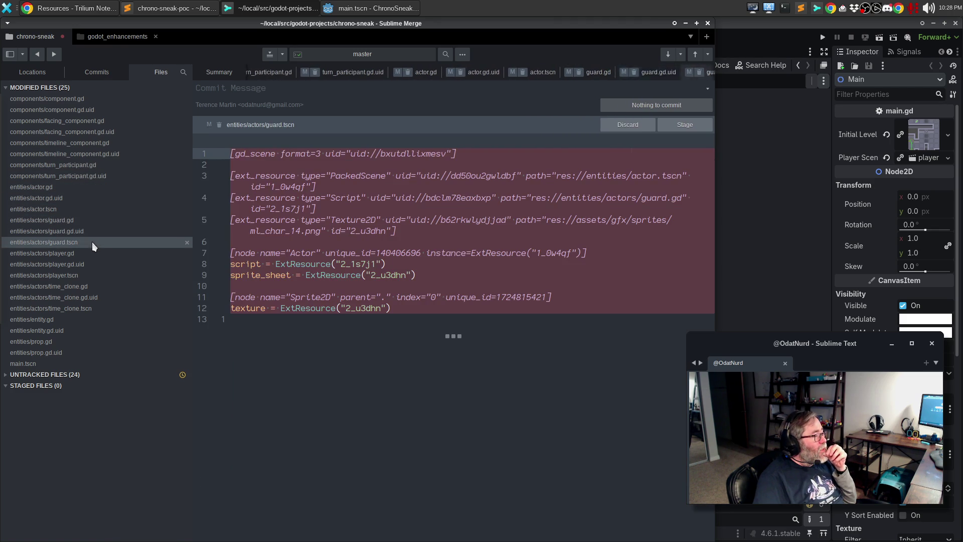
left_click(88, 252)
left_click(86, 263)
left_click(84, 271)
left_click(84, 269)
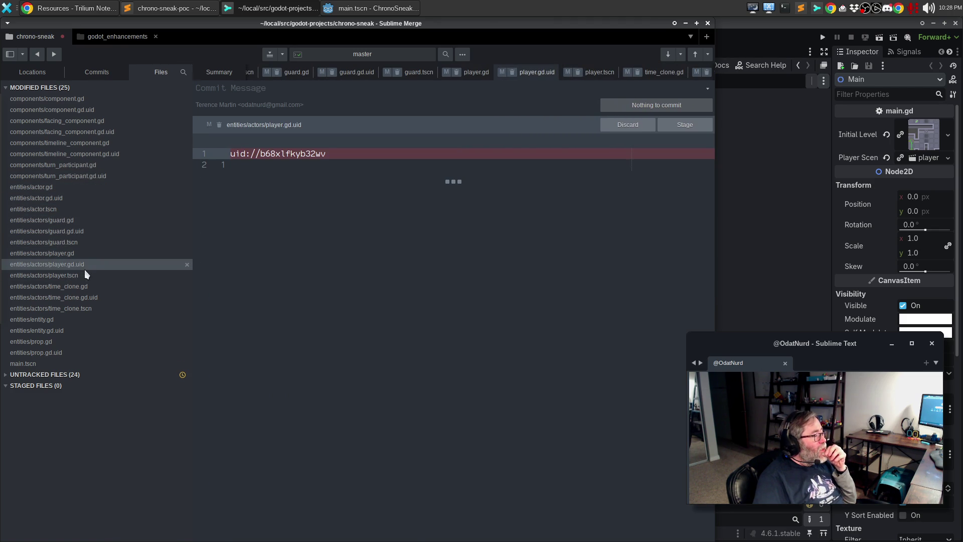
left_click(80, 277)
Read the time_clone, entity, prop and main.tscn diffs, confirming the scripts/ player path, then return to Godot
left_click(82, 288)
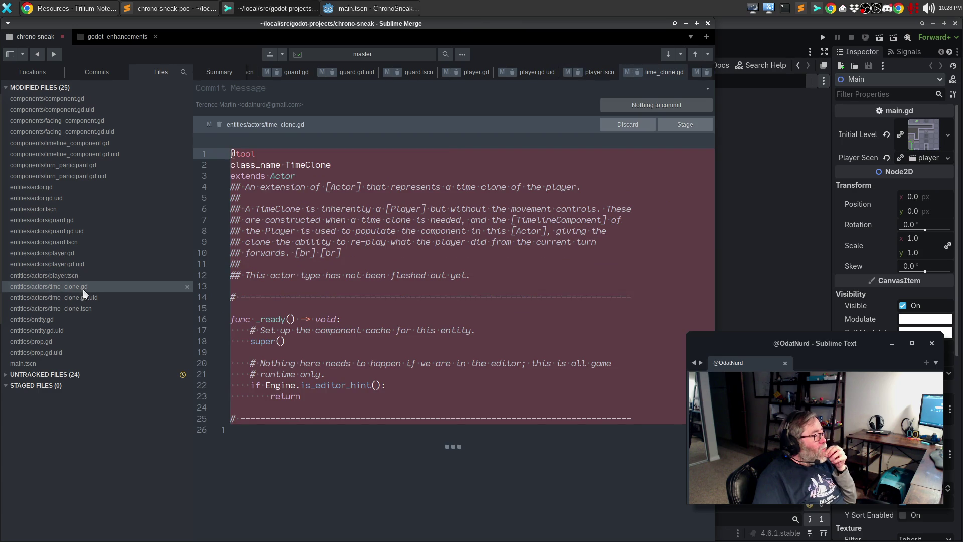
left_click(83, 277)
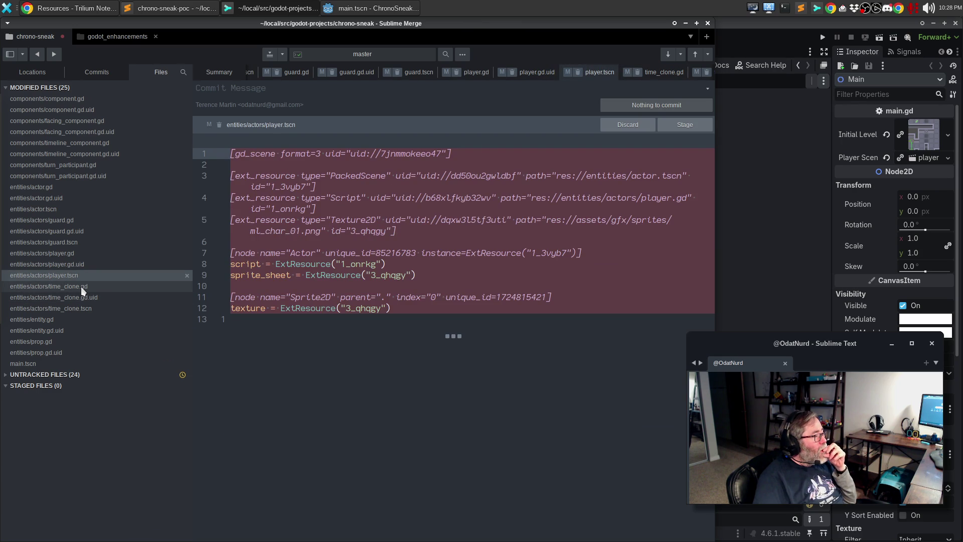
left_click(81, 286)
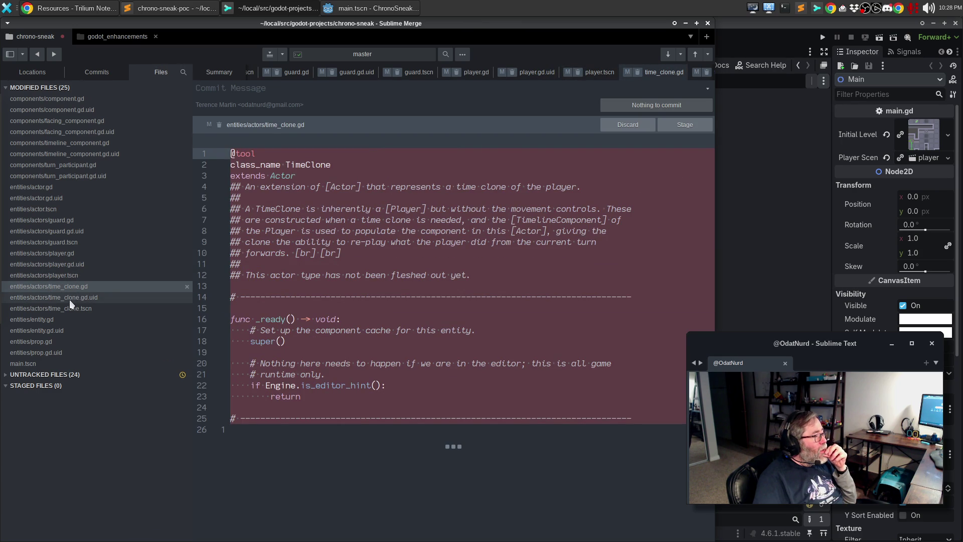
left_click(70, 299)
left_click(67, 306)
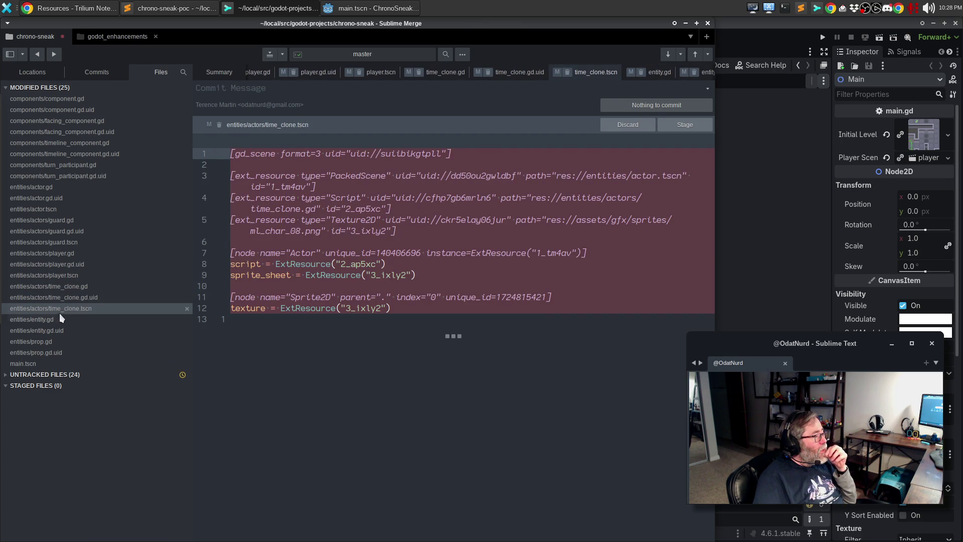
left_click(54, 319)
left_click(45, 331)
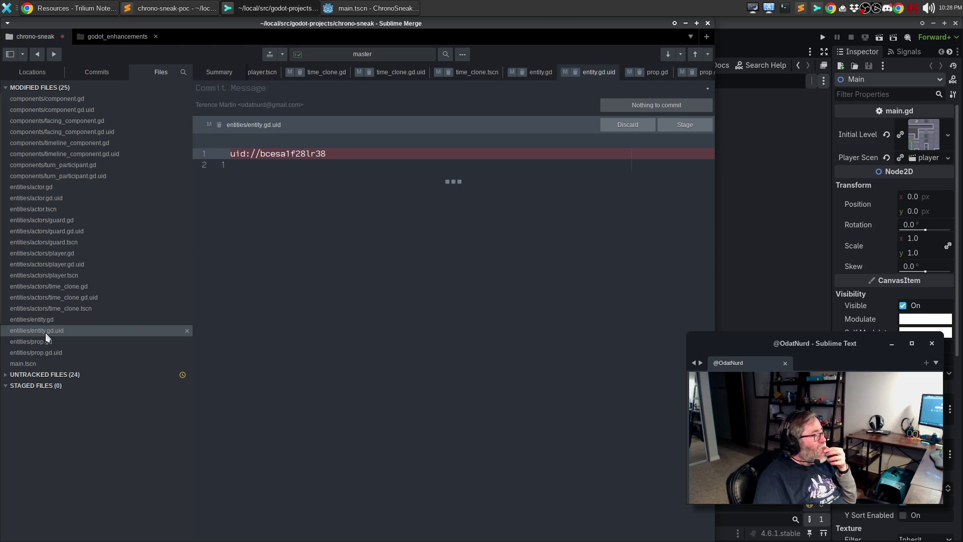
left_click(45, 341)
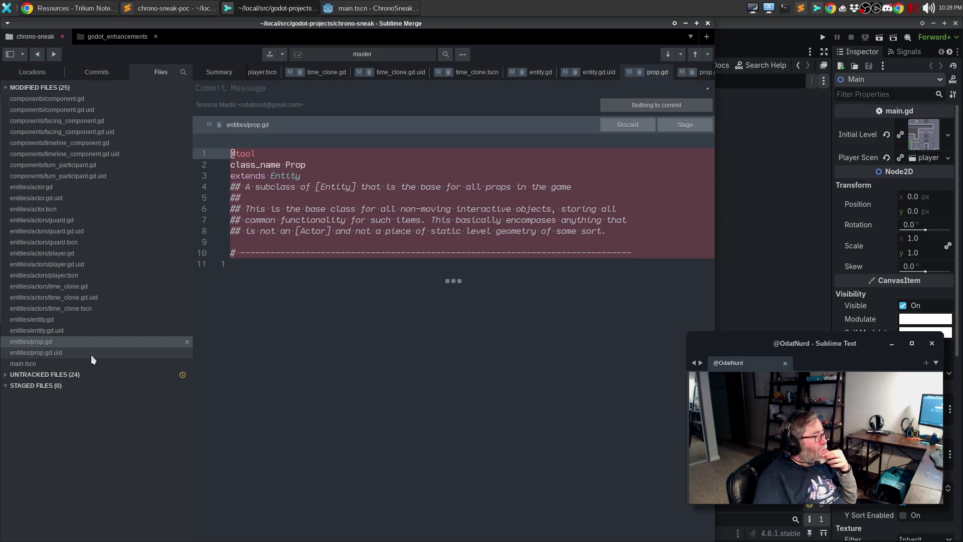
left_click(77, 354)
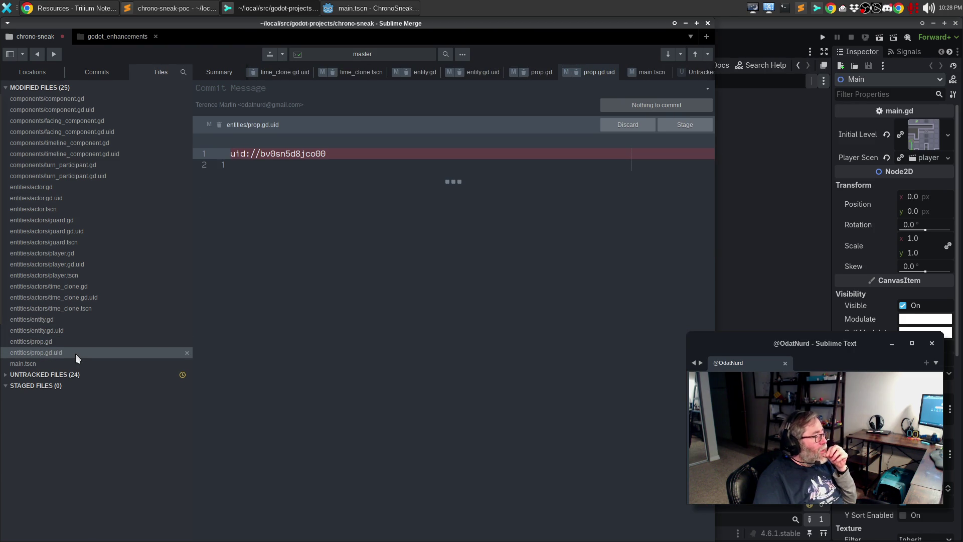
left_click(47, 364)
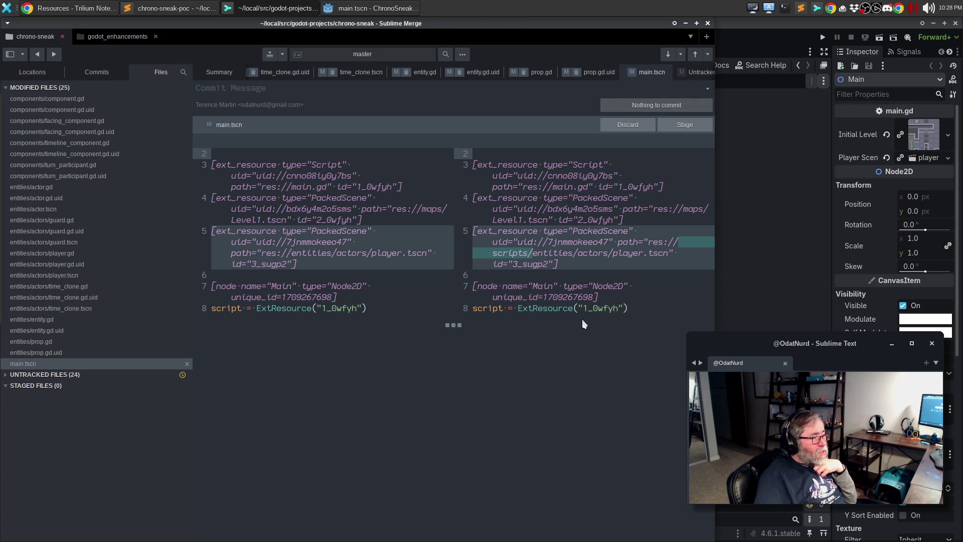
mouse_move(621, 277)
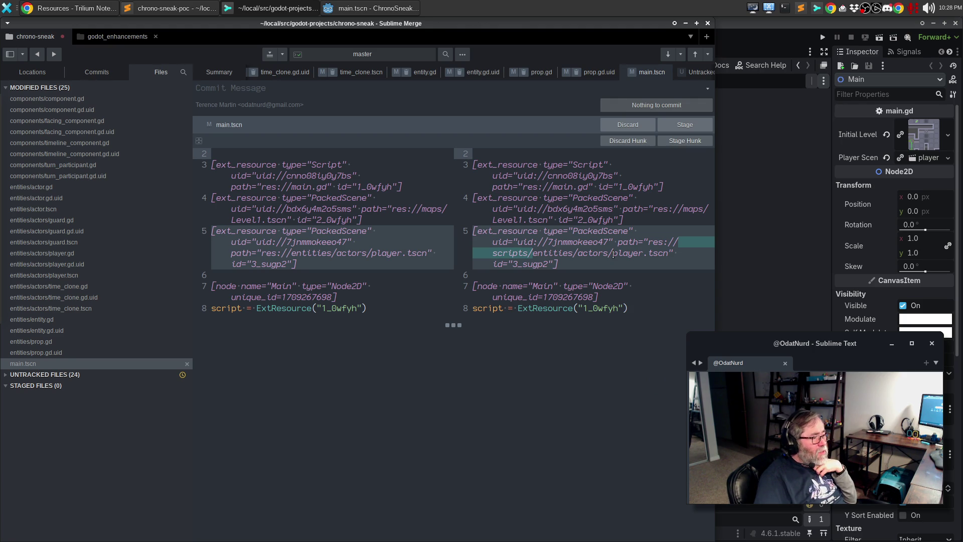
left_click(353, 7)
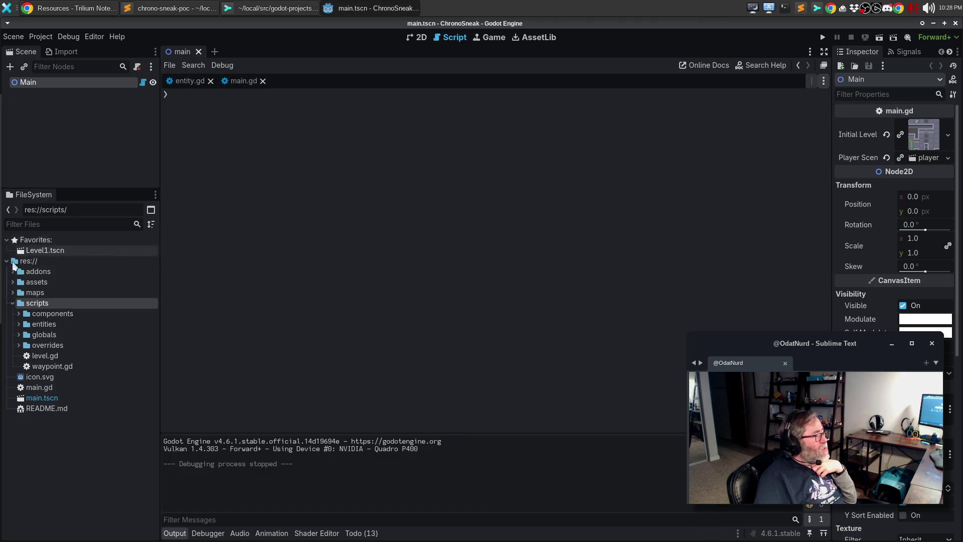
left_click(41, 398)
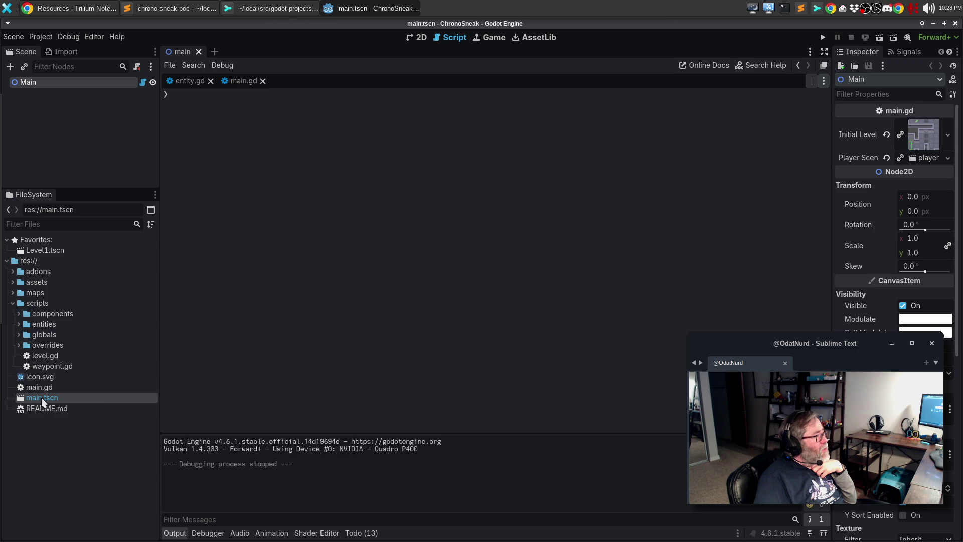
left_click(252, 7)
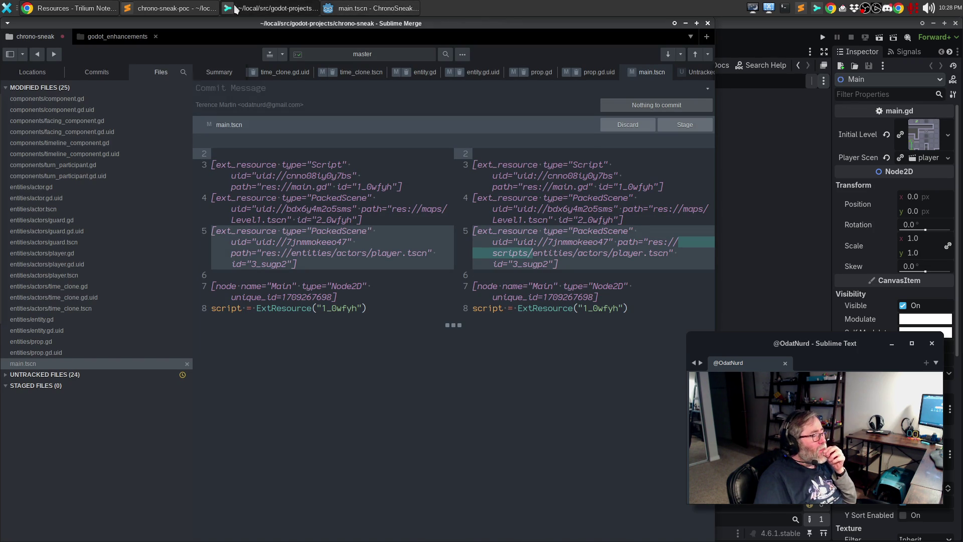
left_click(392, 7)
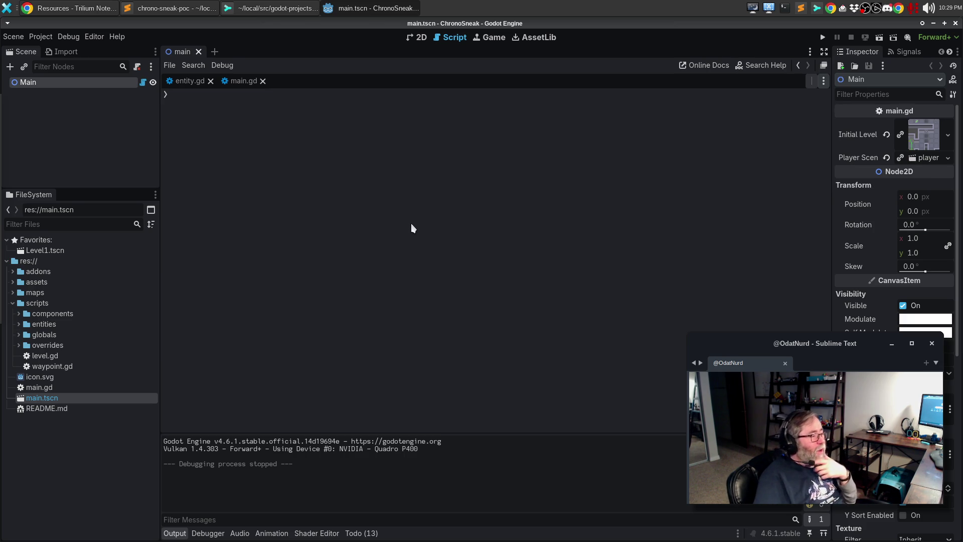
View time_clone.gd in Sublime Text, then bring Sublime Merge's main.tscn diff back
left_click(166, 9)
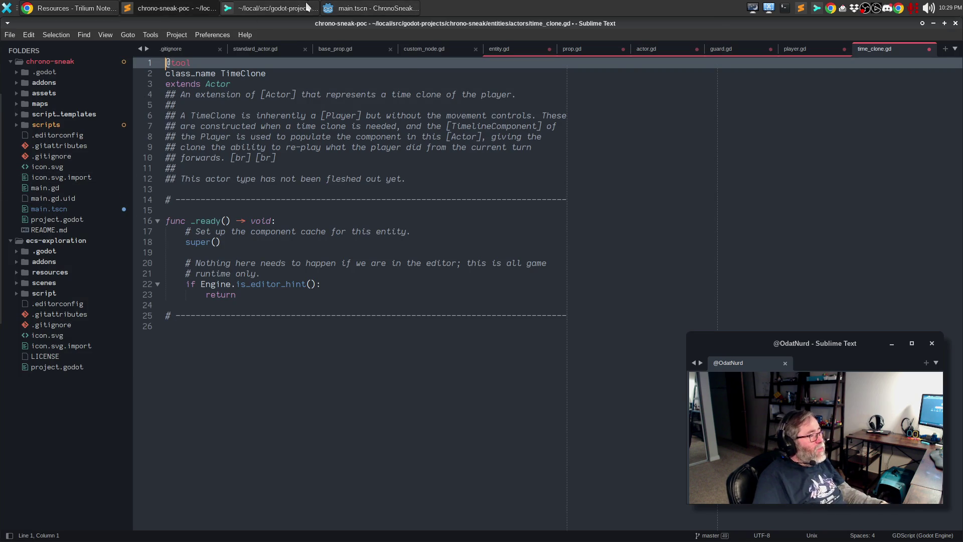
left_click(271, 8)
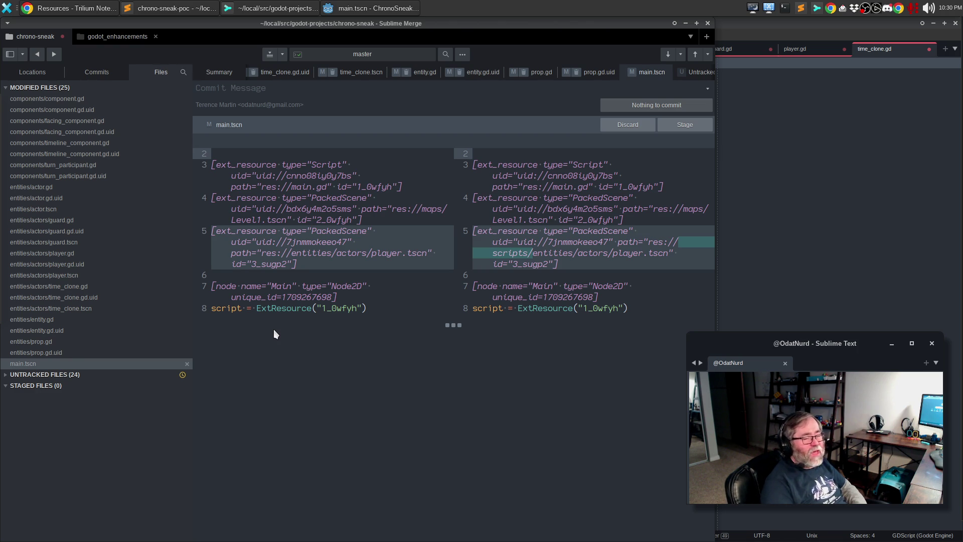
Bring the Godot editor showing ChronoSneak's main.tscn back to the front
left_click(373, 8)
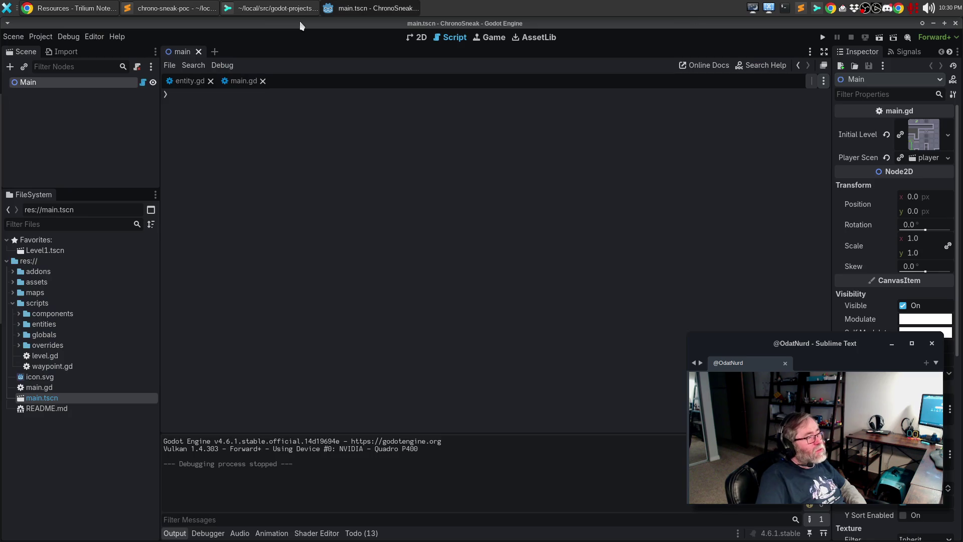
Check Godot's Scene menu without changing anything, then return to Sublime Merge's main.tscn diff
left_click(14, 37)
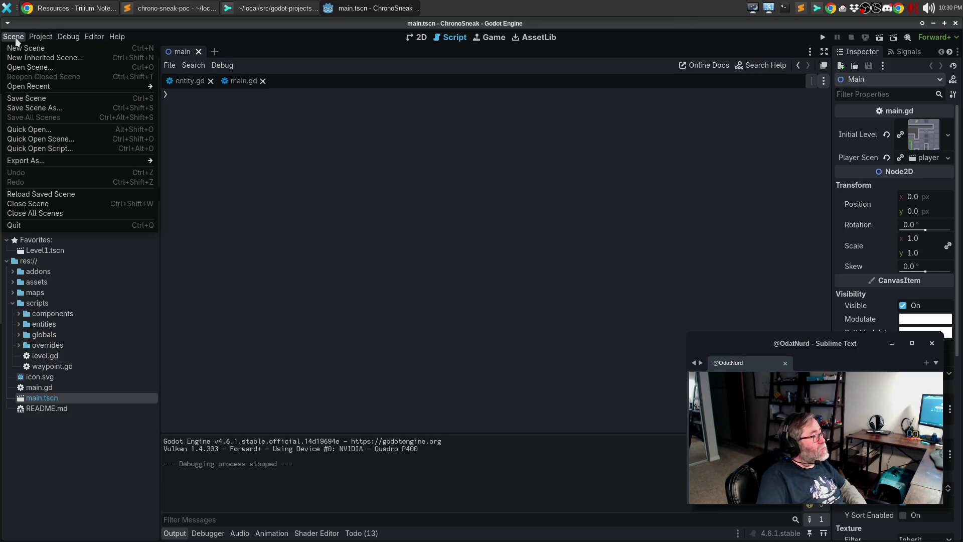
left_click(363, 153)
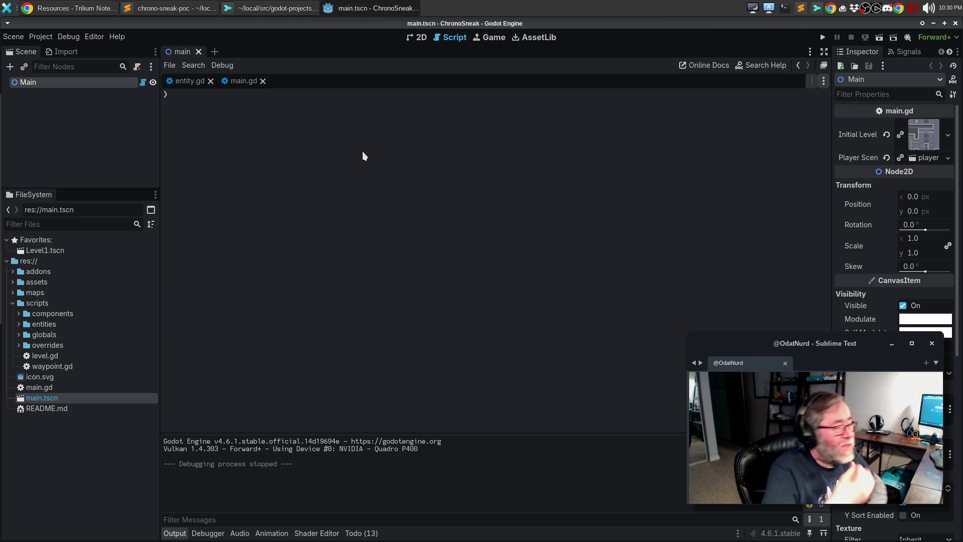
left_click(274, 8)
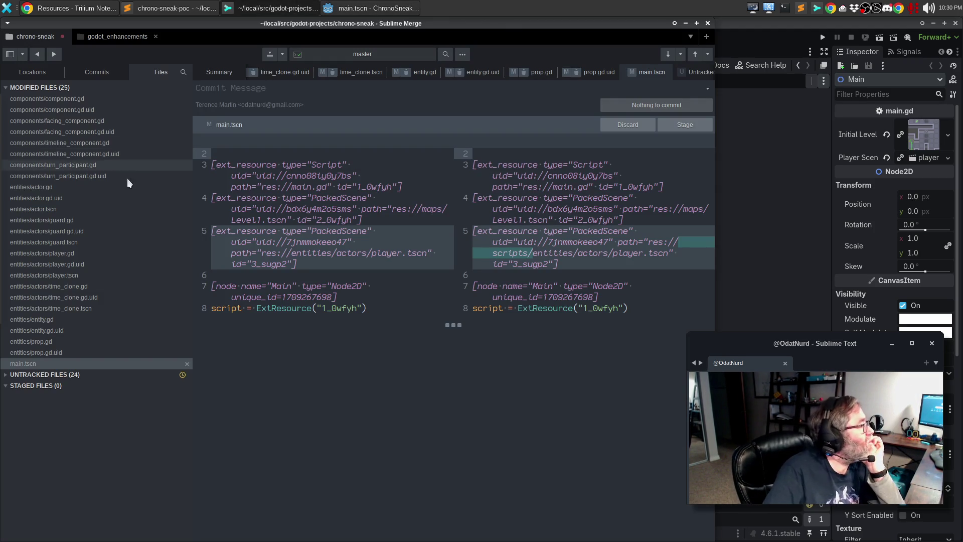
Stage the 24 moved-file deletions, leaving main.tscn unstaged
left_click(88, 101)
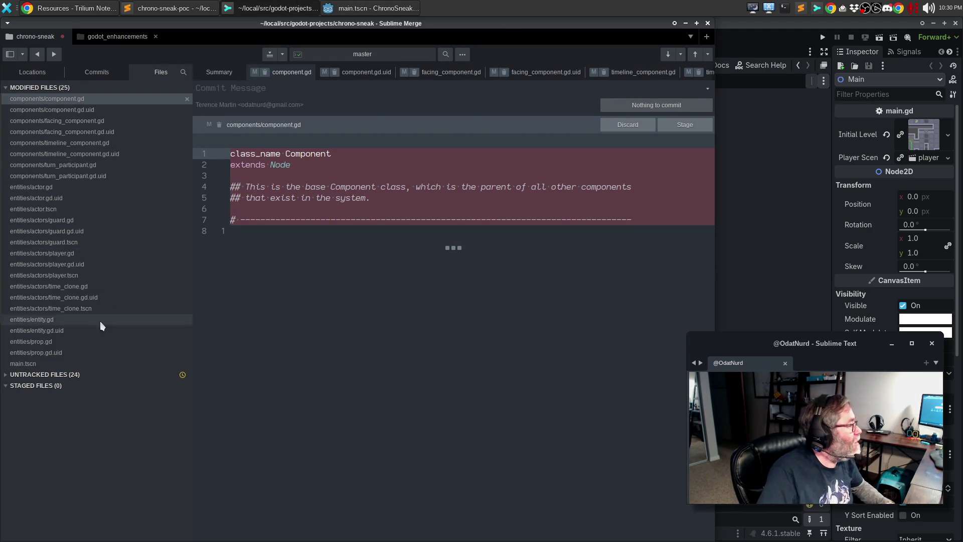
left_click(85, 352, "shift")
right_click(67, 176)
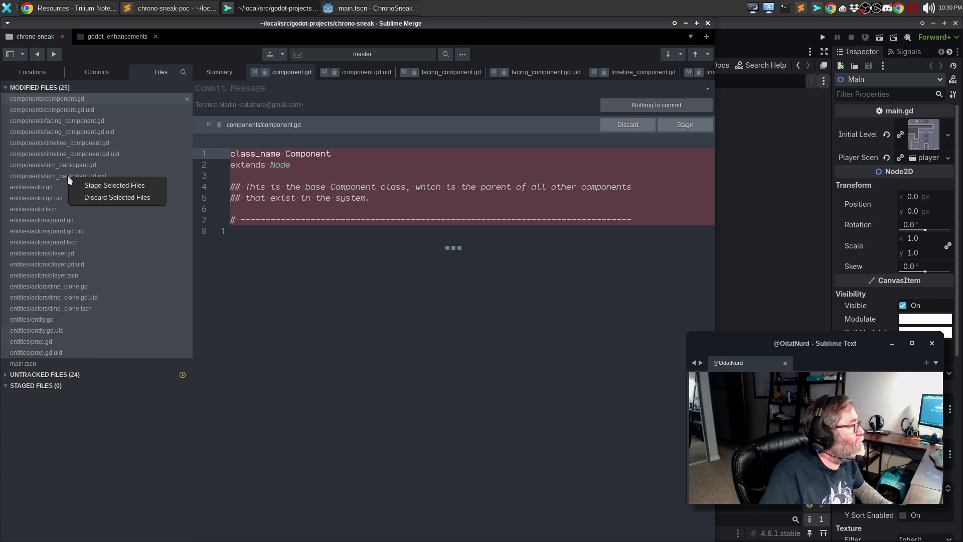
left_click(87, 184)
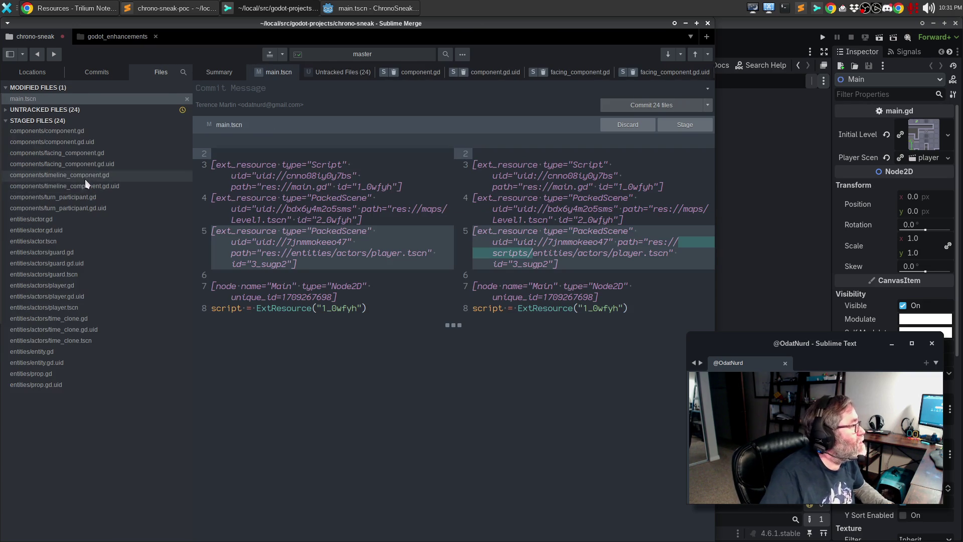
Stage all the new untracked files under scripts/, bringing the staged total to 27
left_click(7, 111)
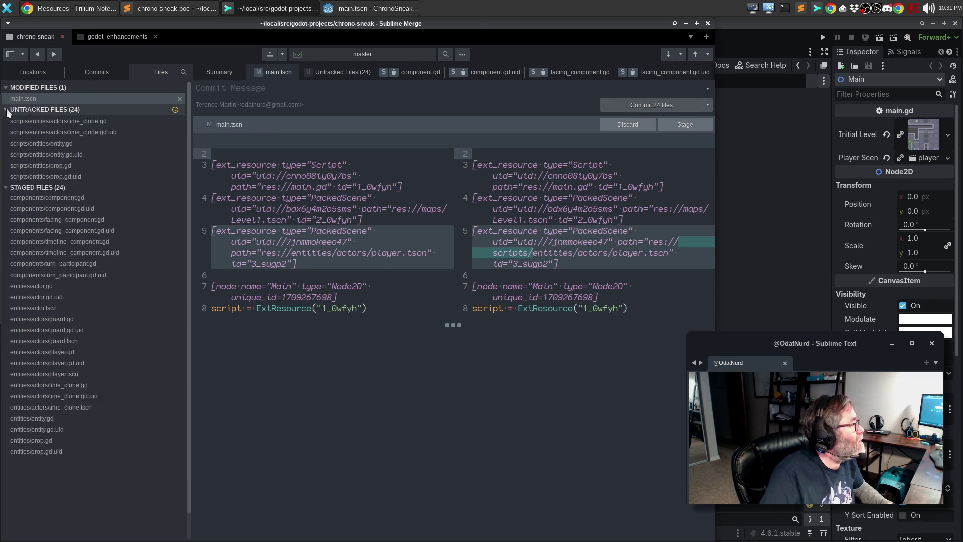
left_click(32, 120)
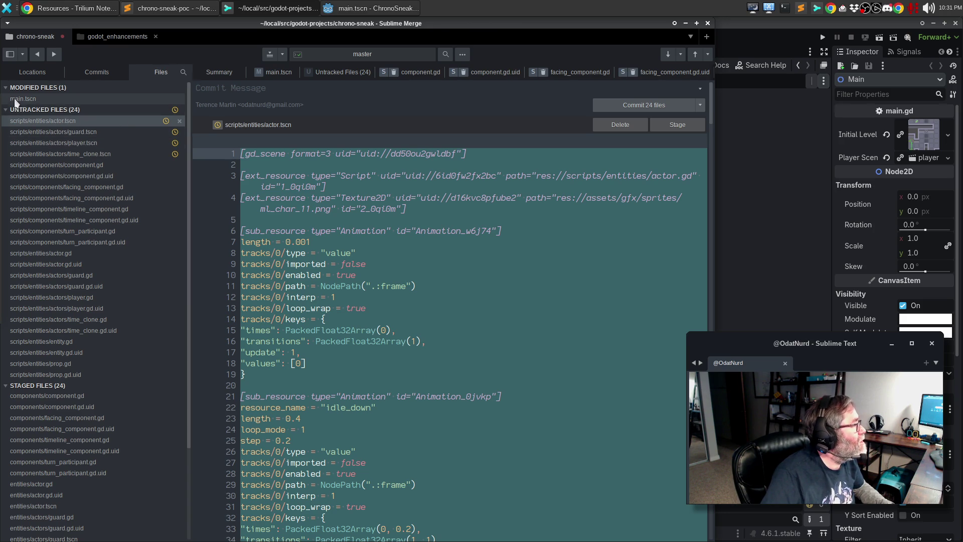
scroll(37, 133, "down", 5)
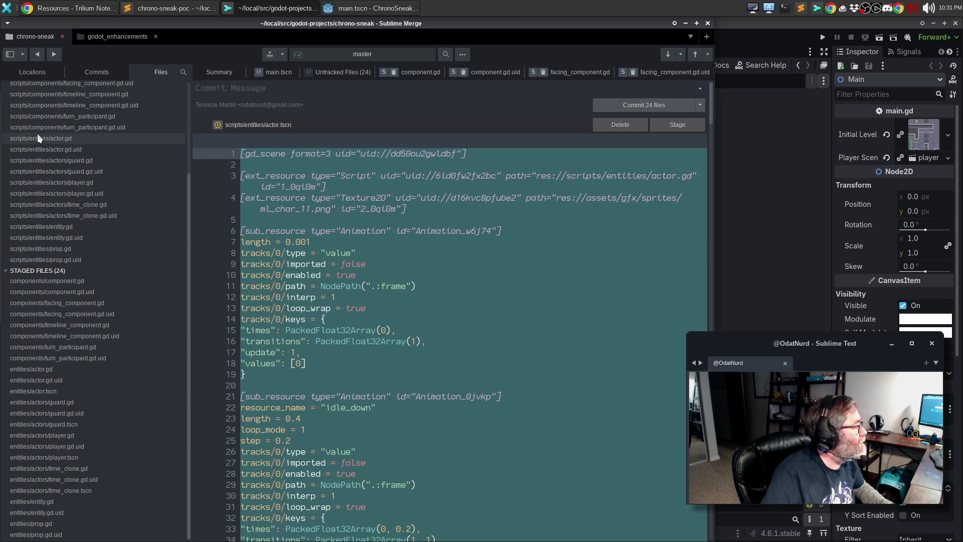
scroll(90, 119, "up", 5)
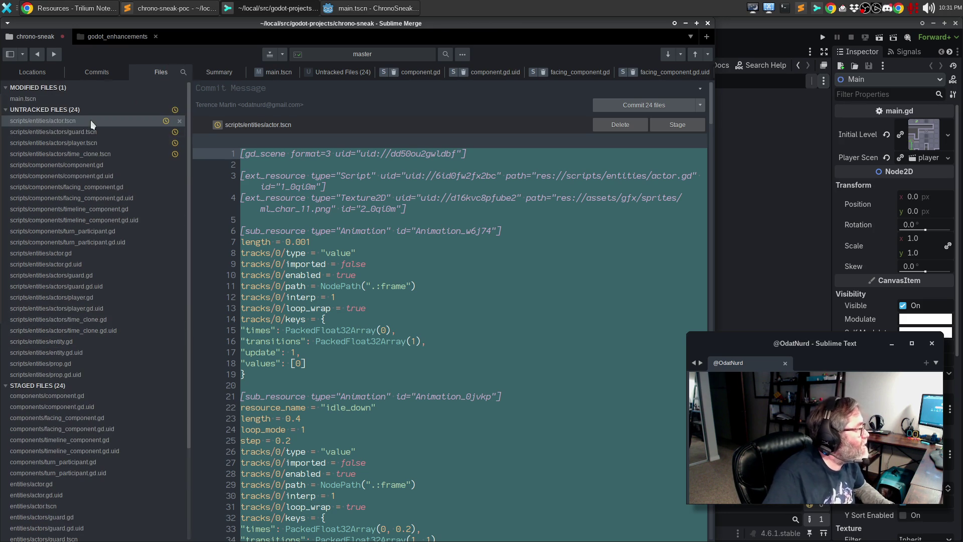
left_click(88, 375, "shift")
right_click(72, 180)
left_click(83, 187)
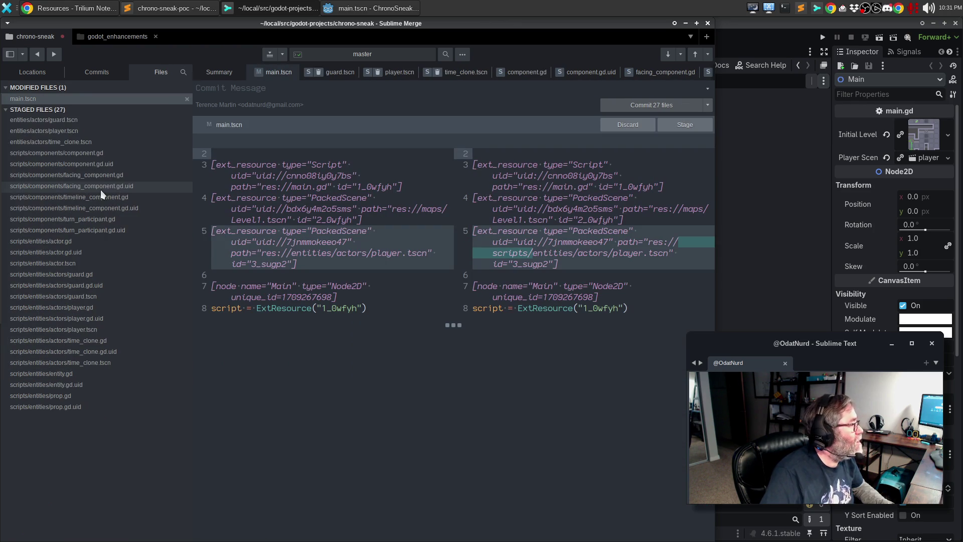
left_click(74, 121)
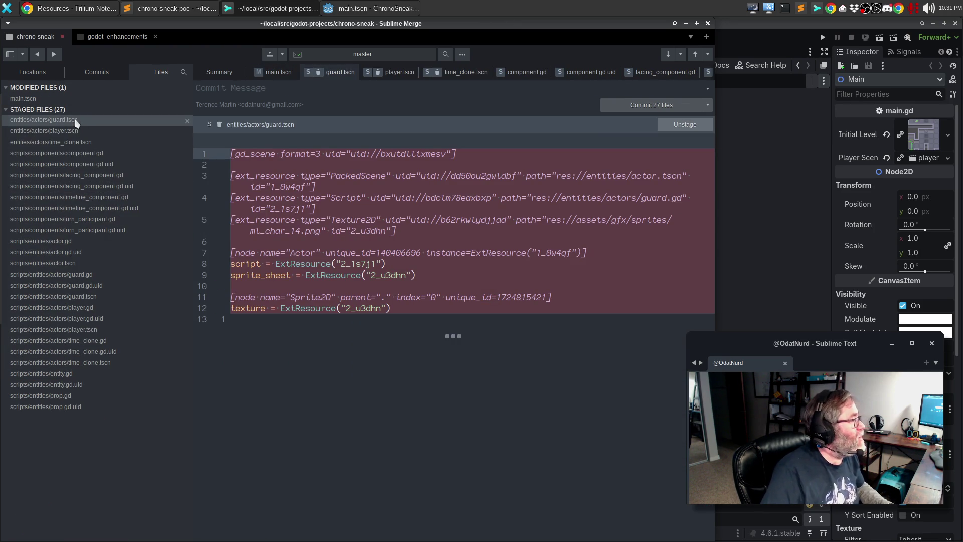
Review the staged player.tscn, time_clone.tscn, component.gd and prop.gd rename diffs, ending on the new time_clone.tscn
left_click(80, 129)
left_click(90, 142)
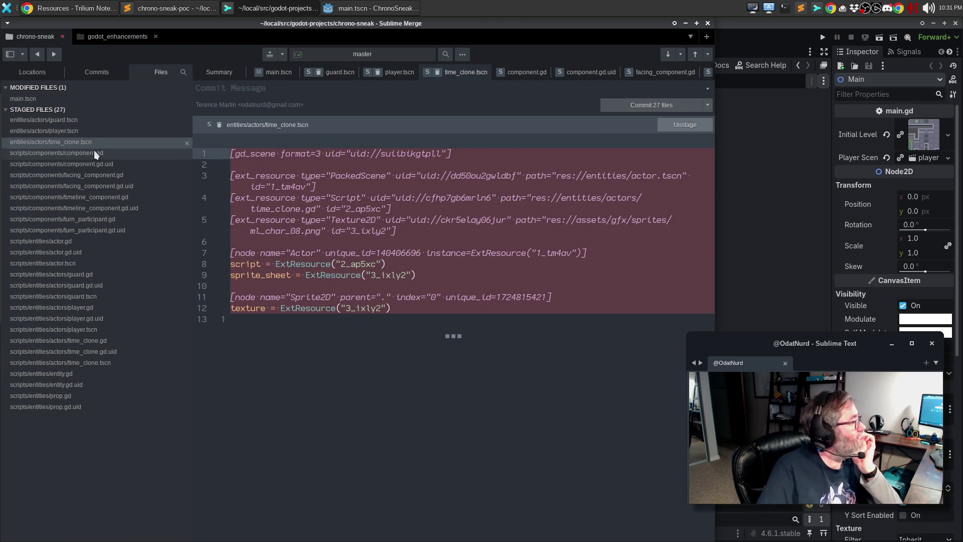
left_click(94, 150)
left_click(101, 163)
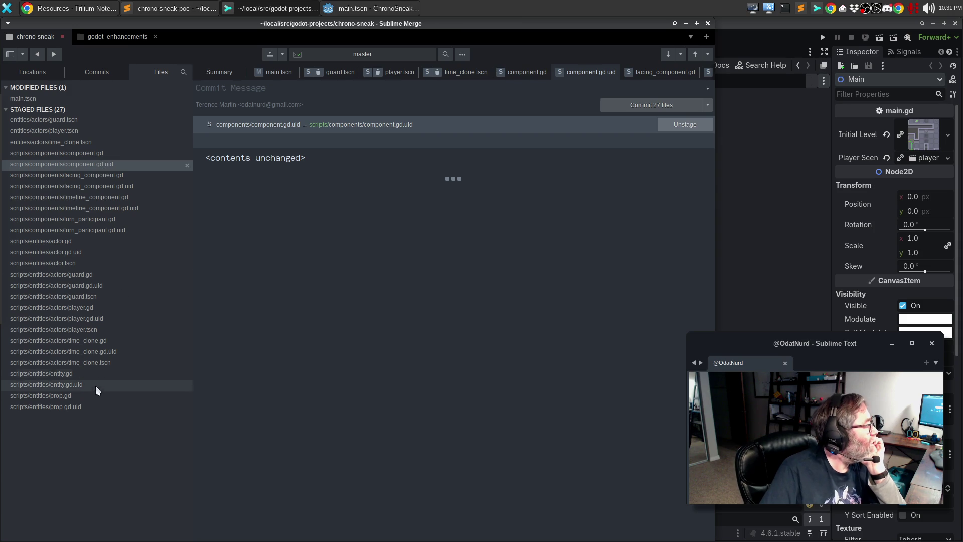
left_click(88, 398)
key("Up")
key("Up")
key("Up")
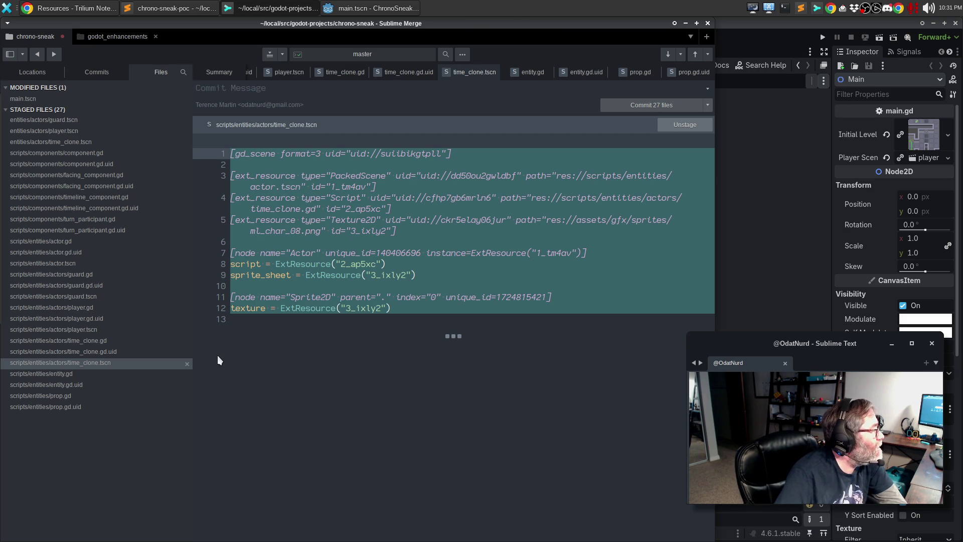
mouse_move(210, 288)
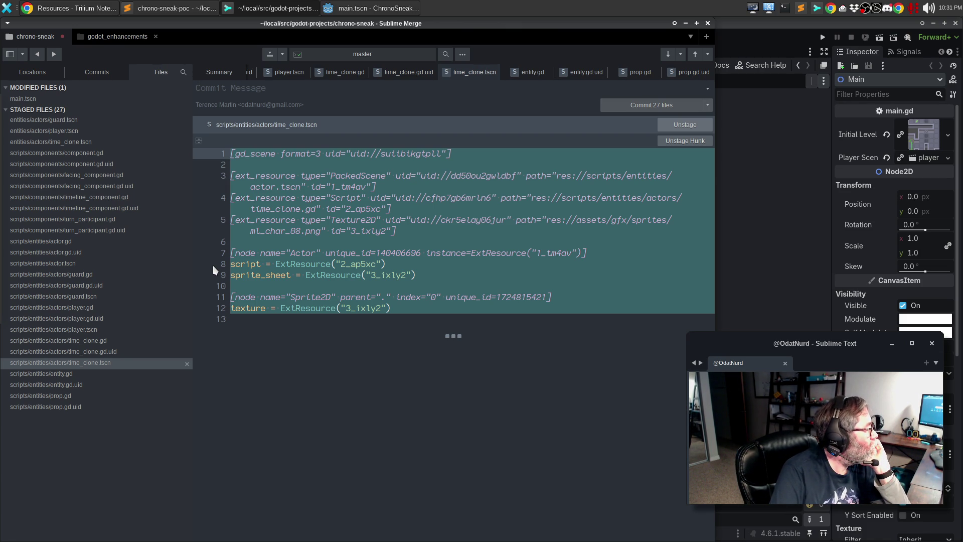
left_click(184, 71)
Filter files on 'time_clone' and compare the old and new time_clone.tscn and the time_clone.gd rename
type("time")
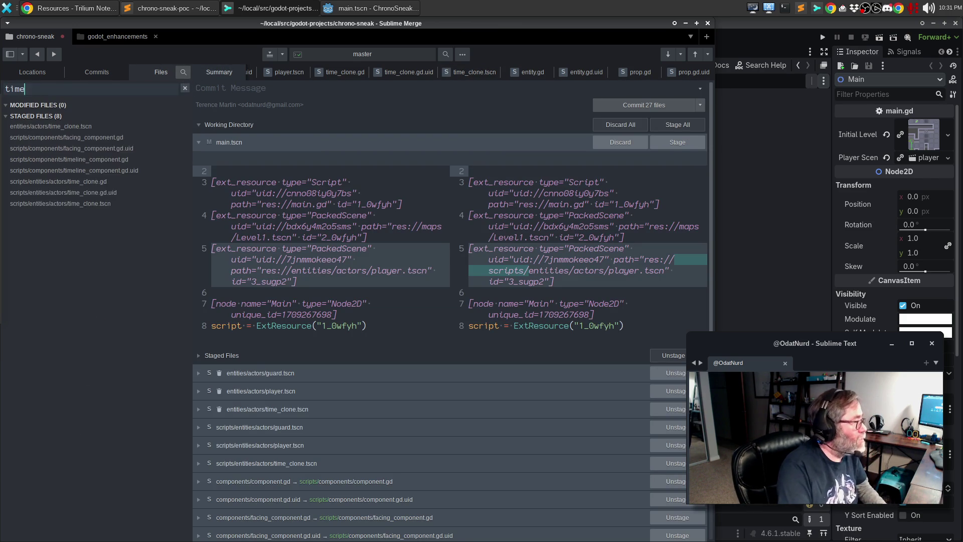
type("_clone")
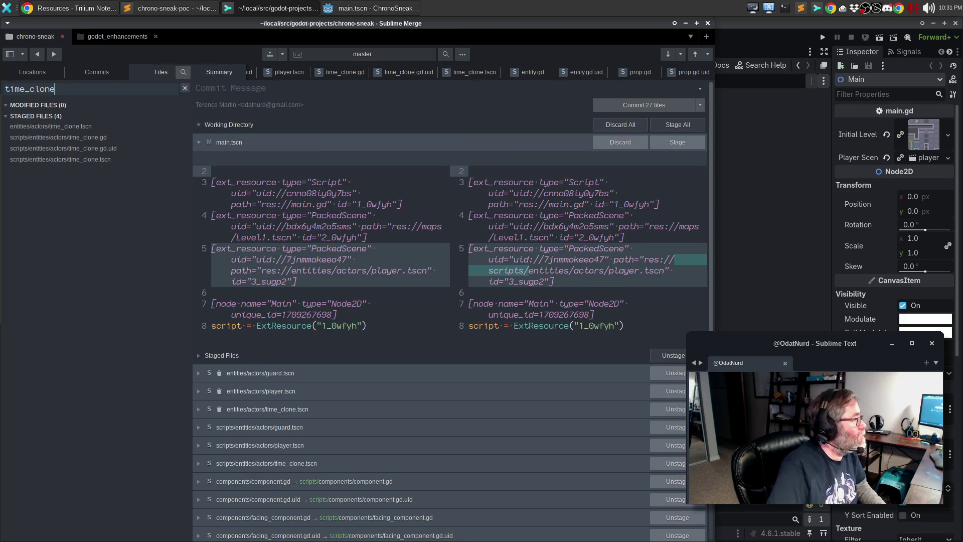
left_click(89, 127)
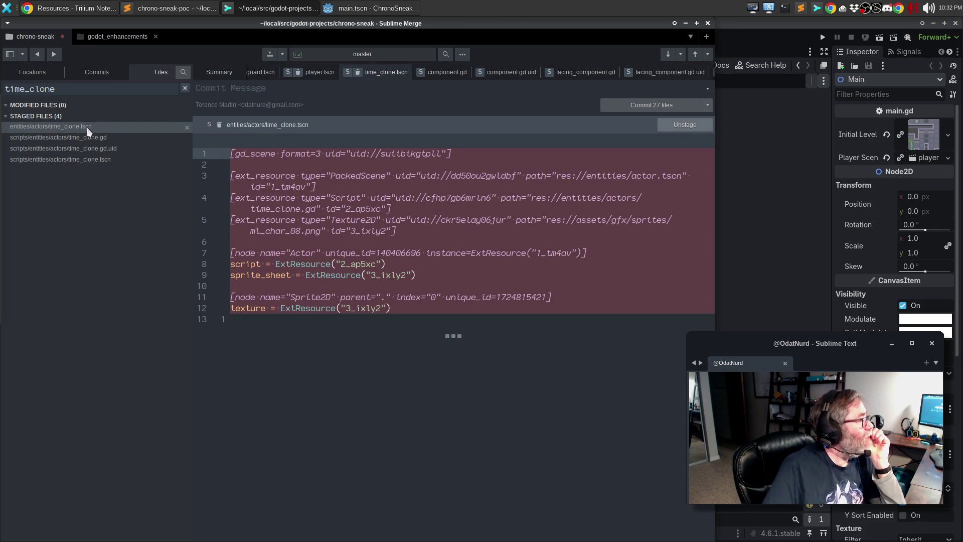
left_click(99, 161)
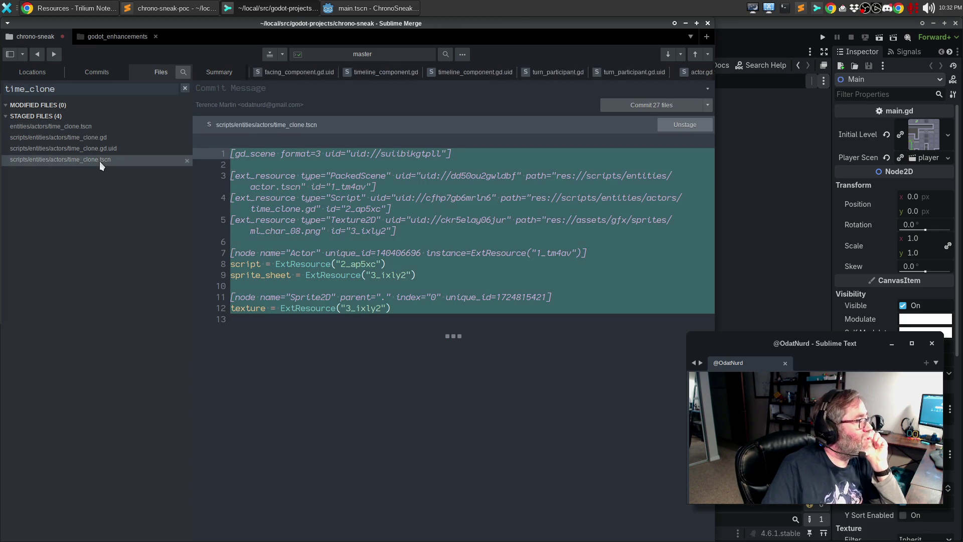
left_click(89, 126)
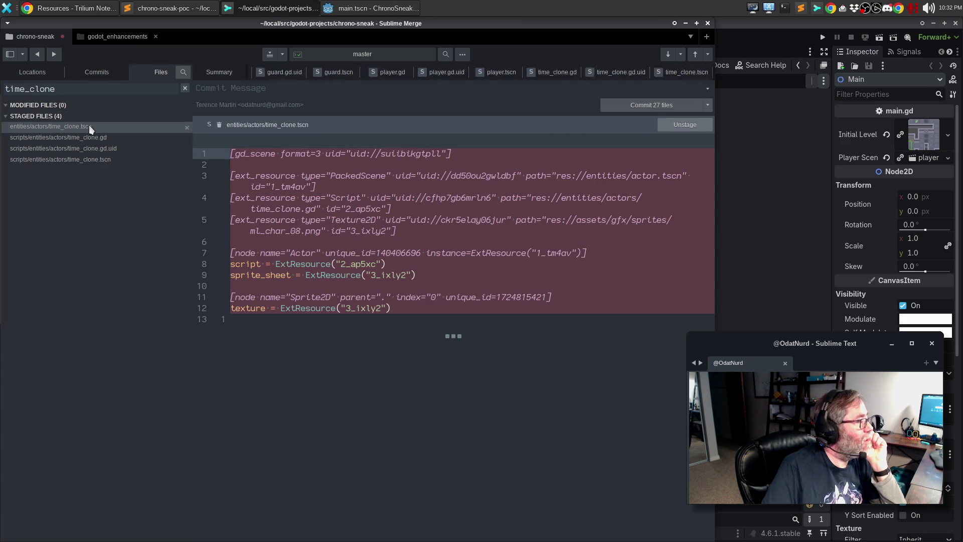
left_click(103, 160)
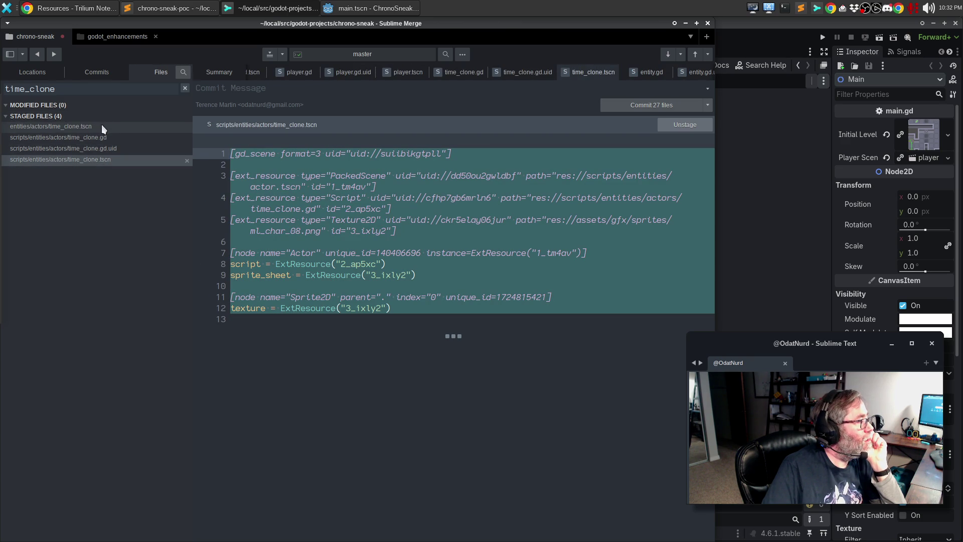
left_click(101, 125)
left_click(107, 160)
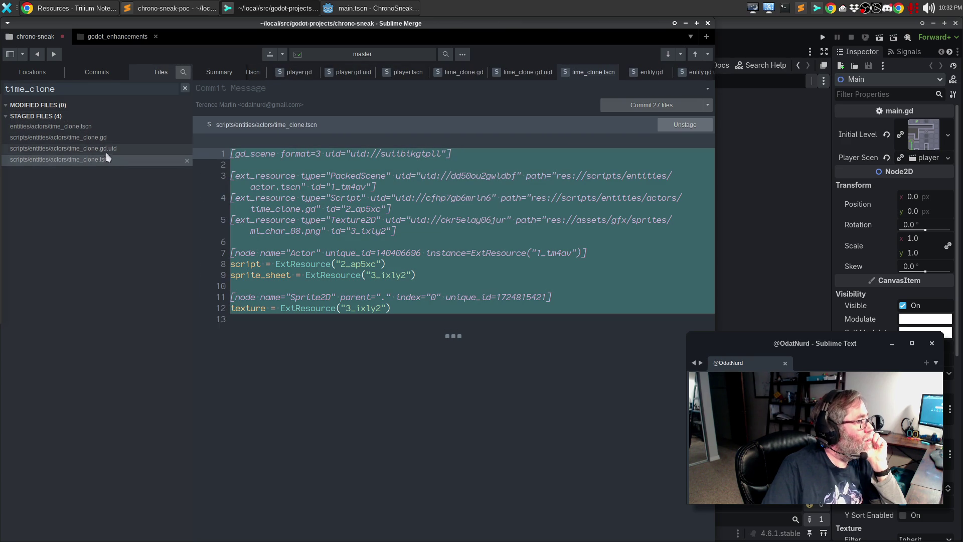
left_click(104, 127)
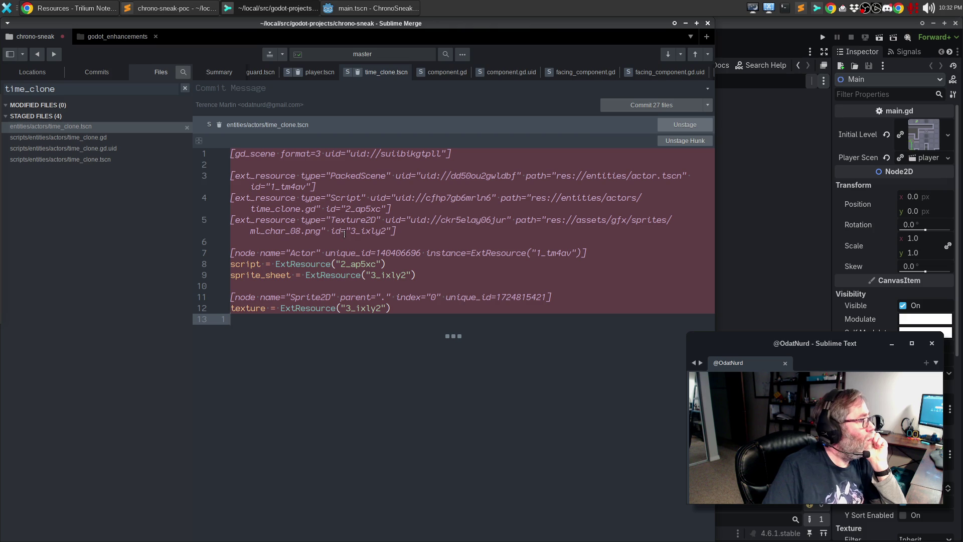
left_click(104, 136)
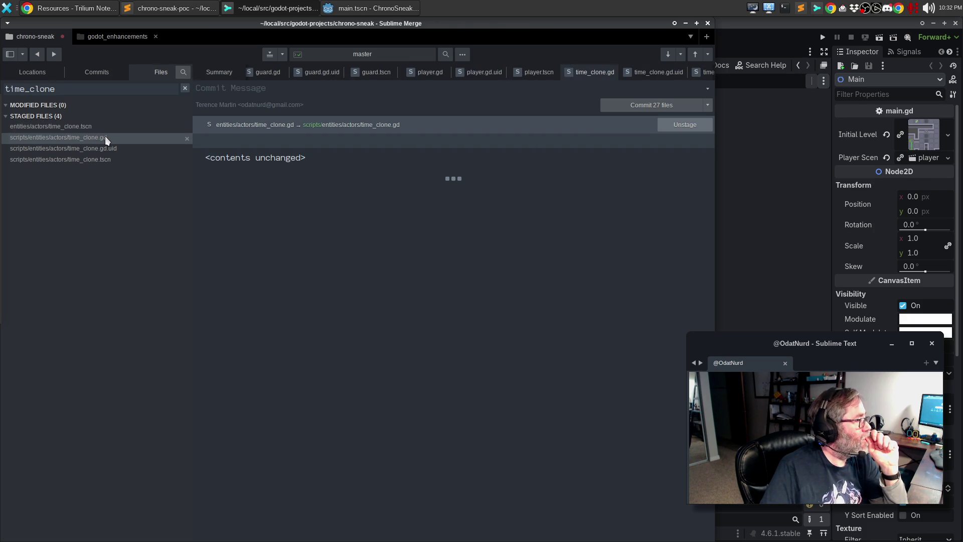
Check the time_clone.gd.uid rename and compare the deleted and new time_clone.tscn scenes again
left_click(106, 146)
left_click(98, 128)
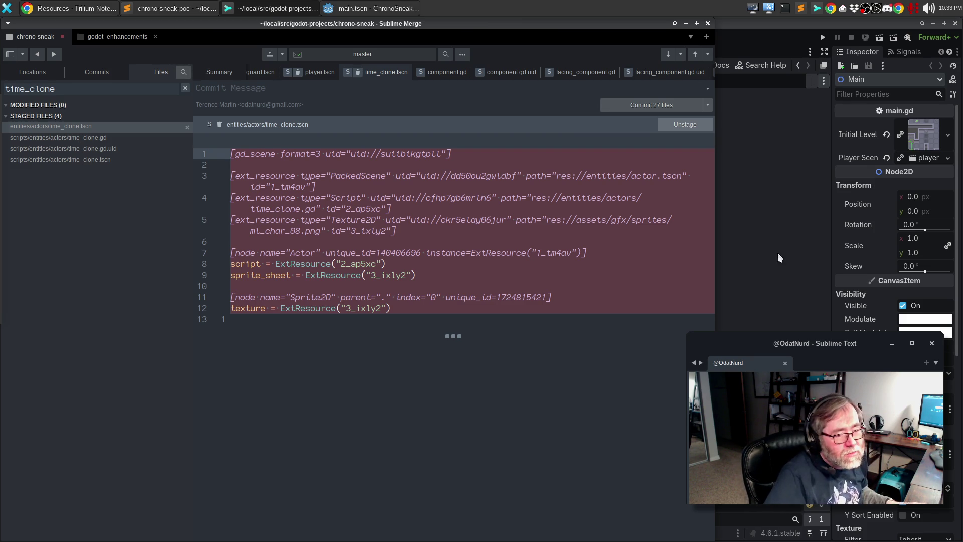
left_click(66, 161)
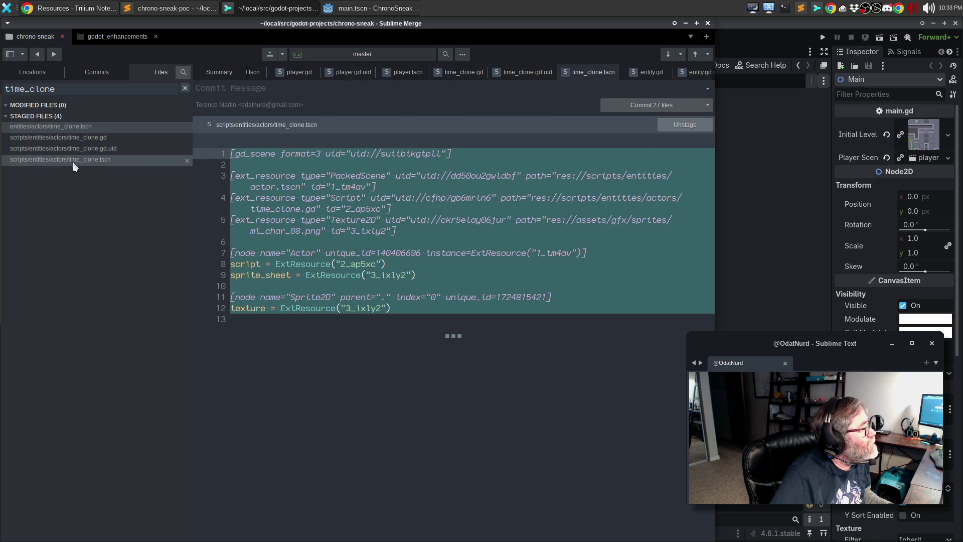
left_click(130, 127)
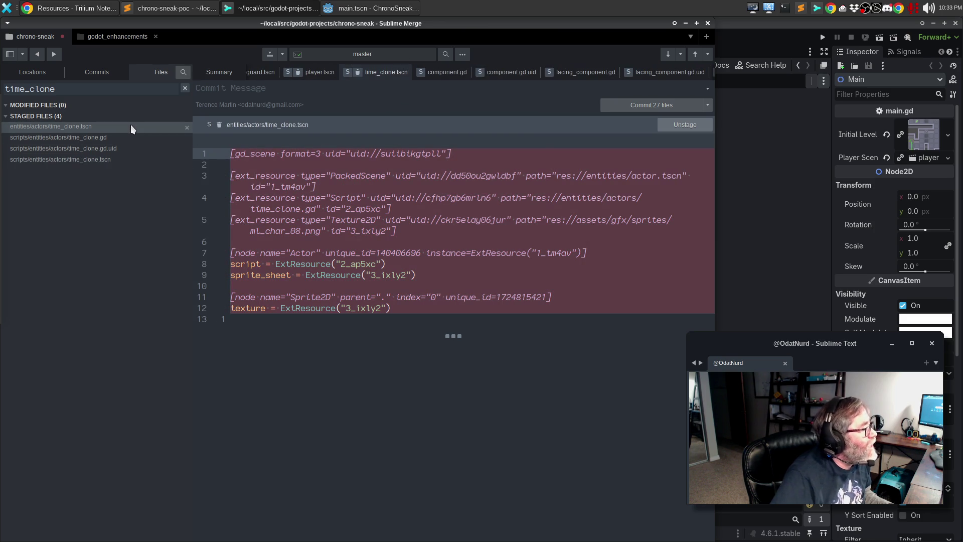
left_click(116, 159)
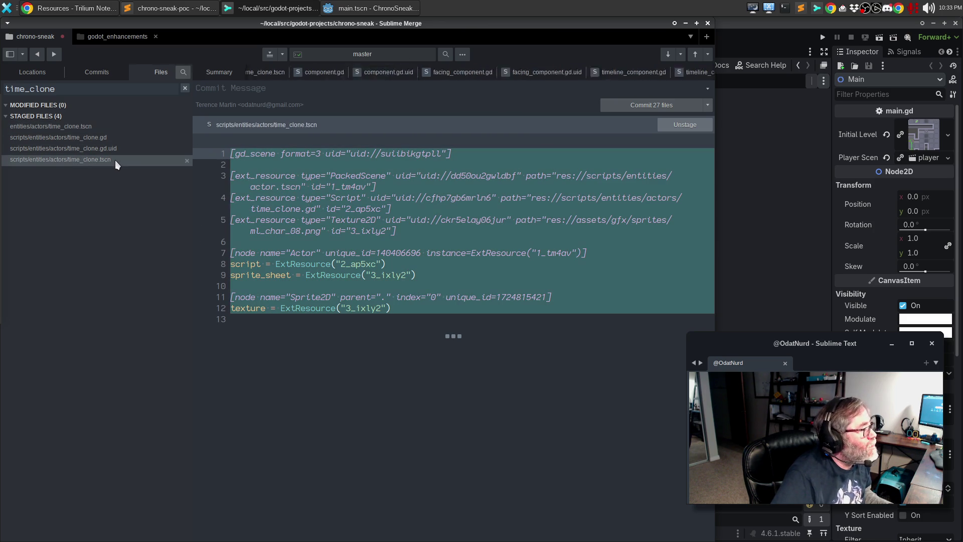
left_click(113, 128)
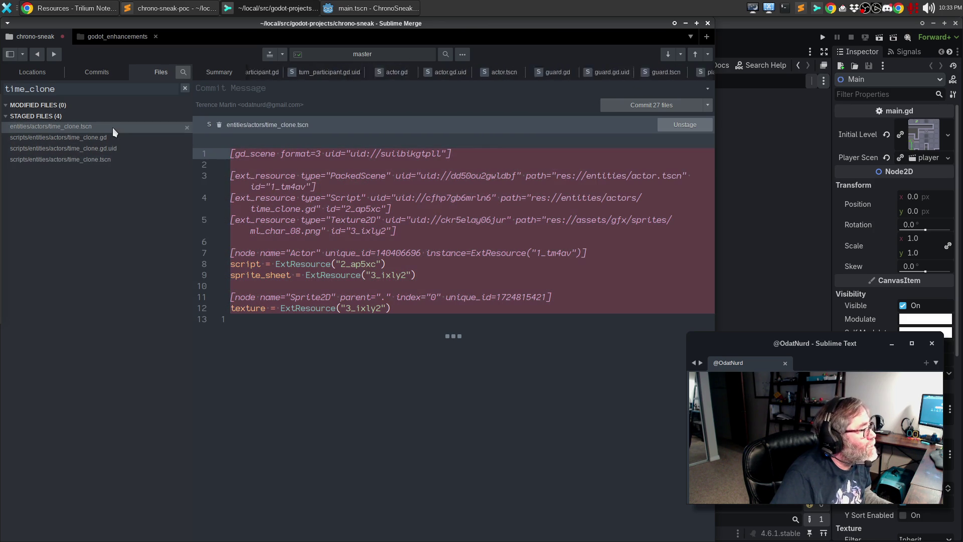
left_click(109, 160)
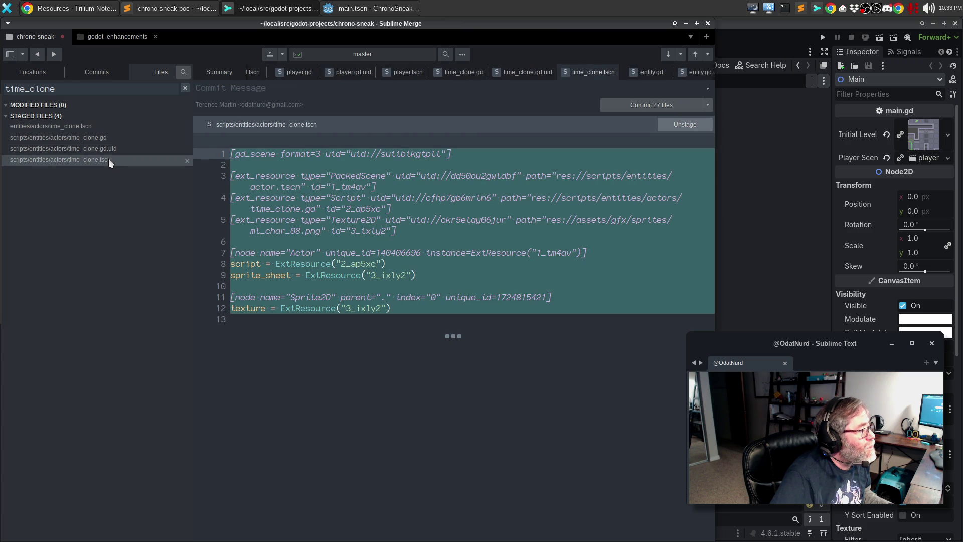
Highlight the old res://entities/actor.tscn path in the deleted time_clone.tscn, then open a new terminal
left_click(103, 118)
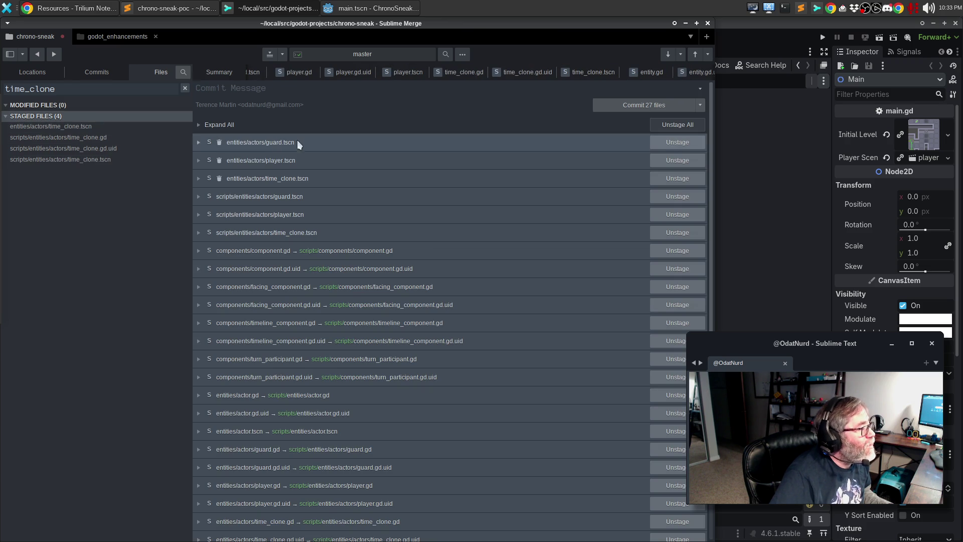
left_click(104, 128)
left_click_drag(253, 186, 306, 186)
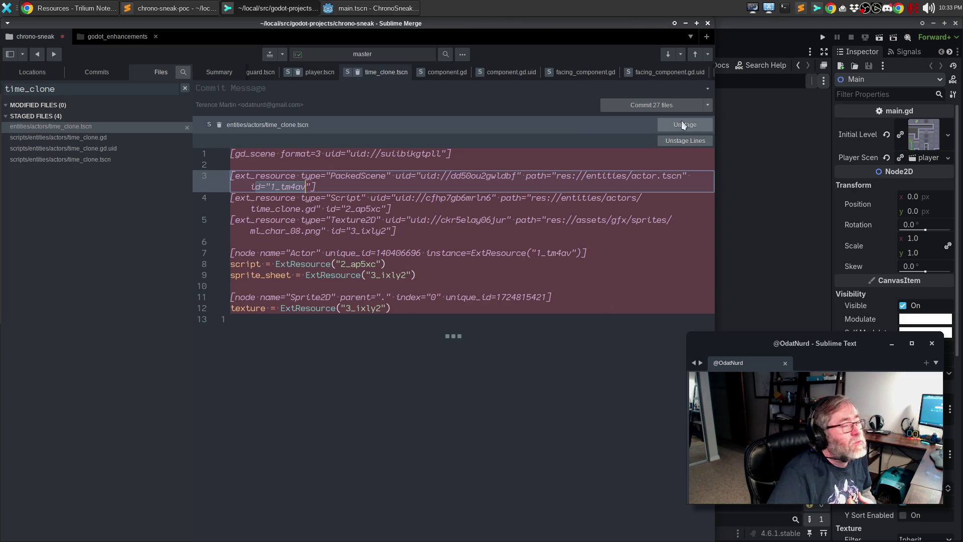
key("ctrl+alt+t")
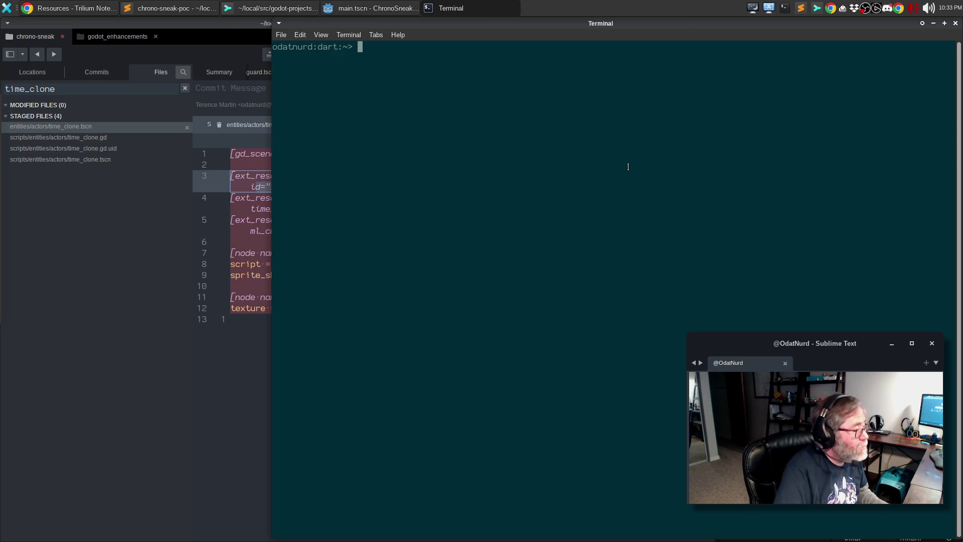
Maximize the Terminal and change into local/src/godot-projects/chrono-sneak/
key("alt+F10")
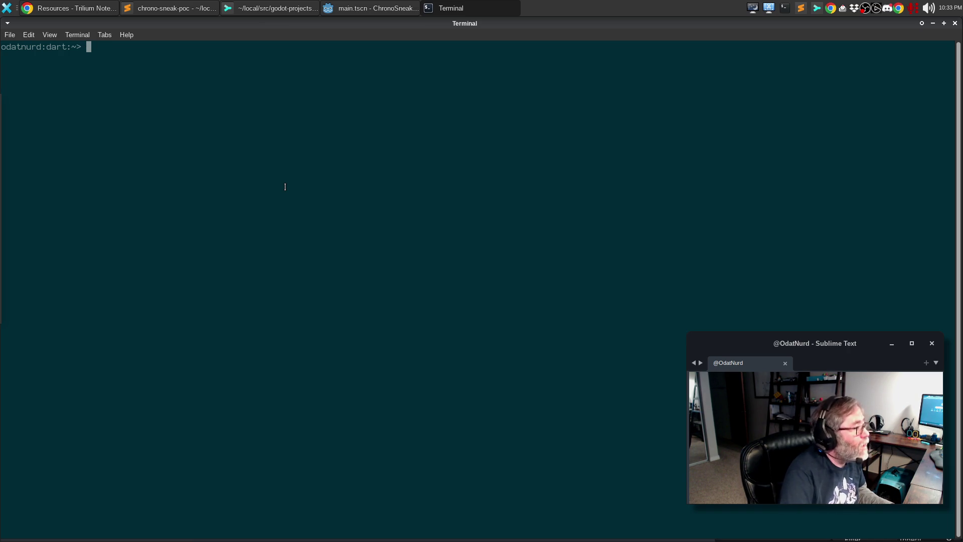
left_click(106, 38)
left_click(210, 180)
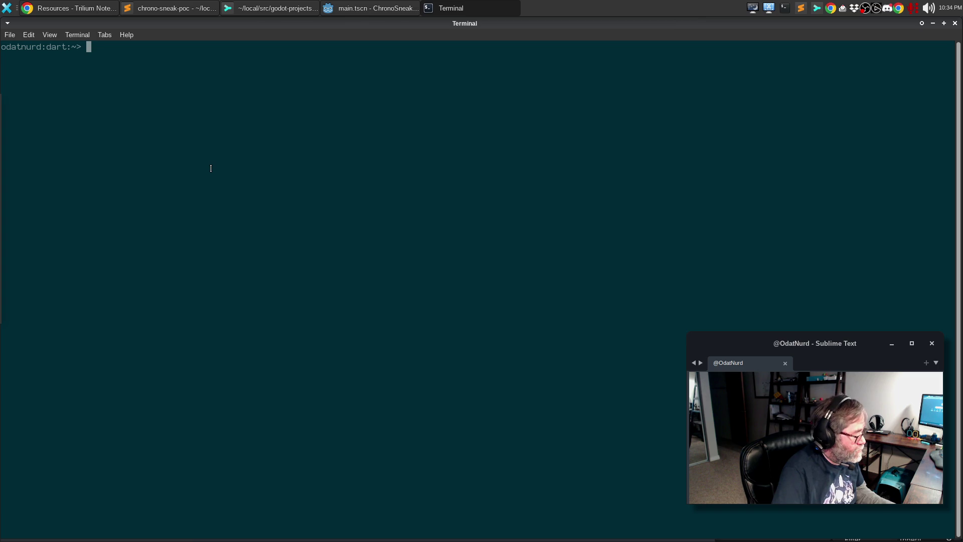
type("cd local/src/")
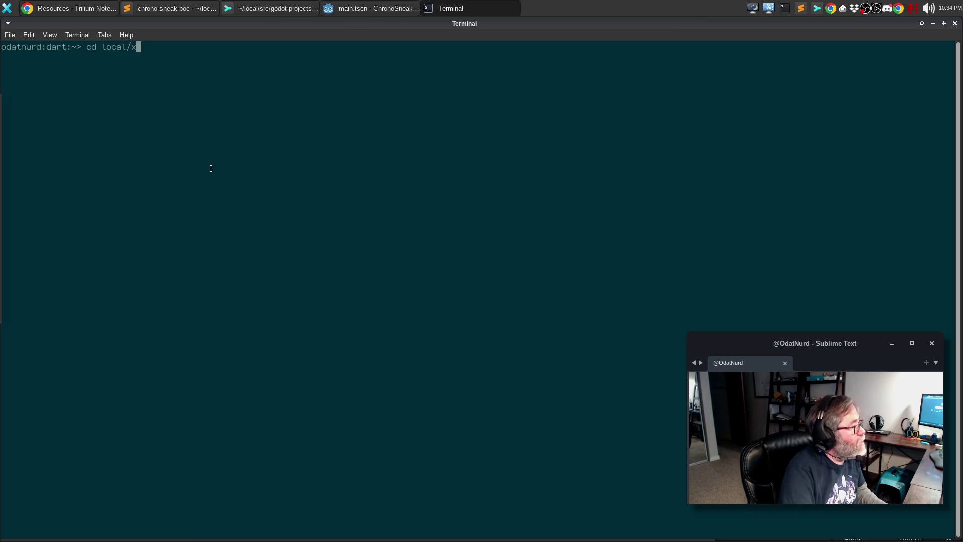
type("godot")
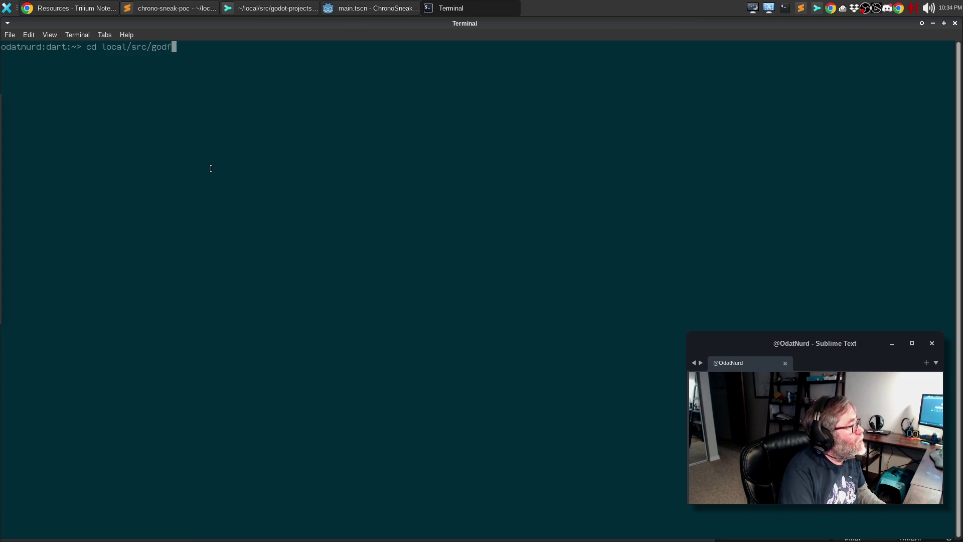
key("Tab")
type("c")
key("Tab")
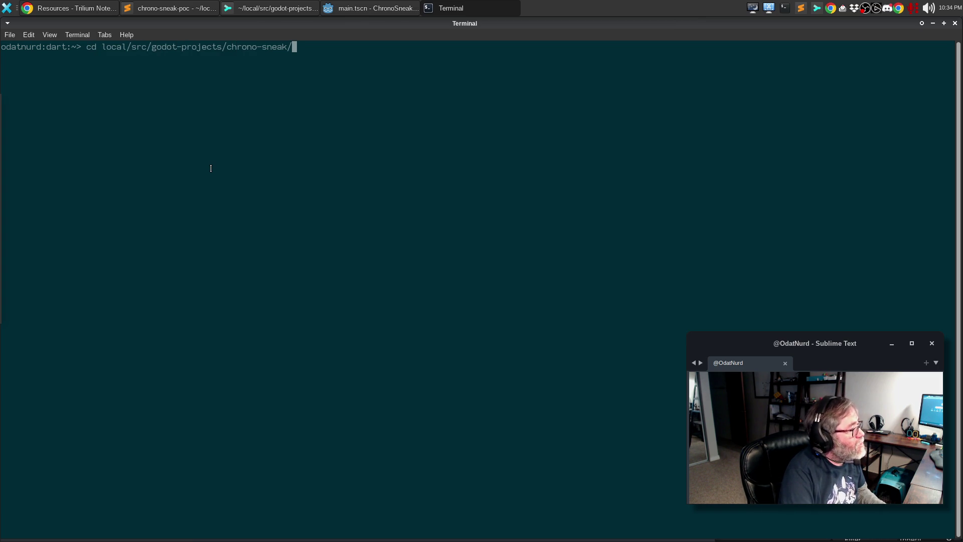
key("Return")
Run git status to confirm staged renames into scripts/ with only main.tscn unstaged
type("git status")
key("Return")
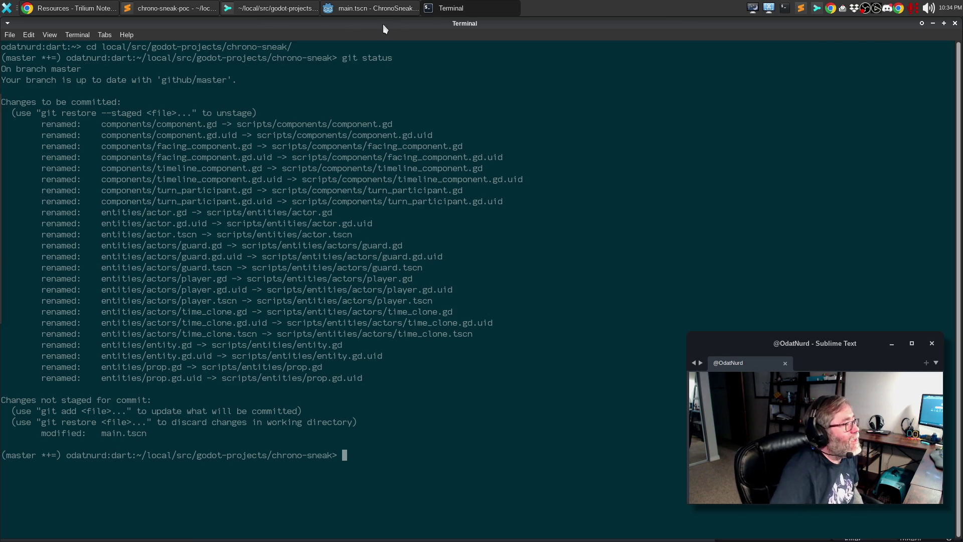
left_click(372, 9)
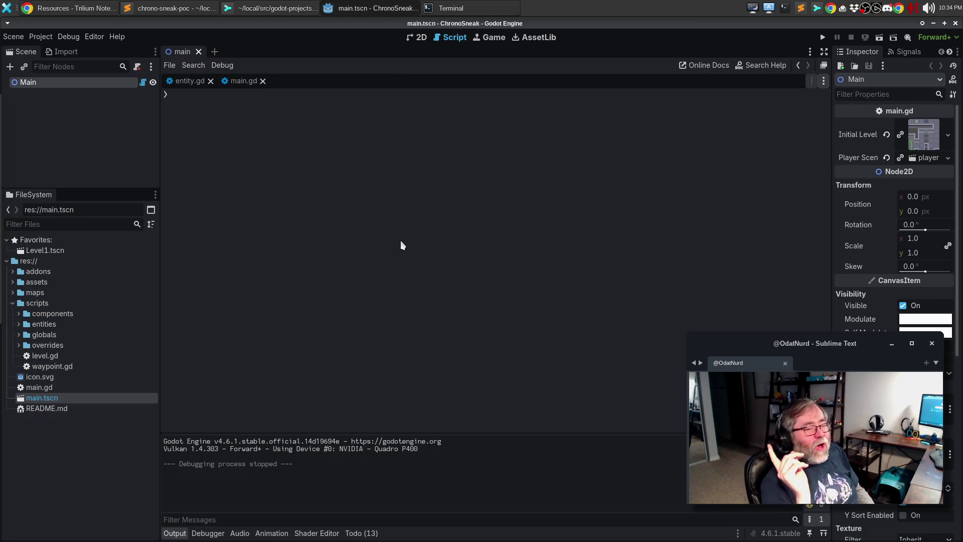
key("F5")
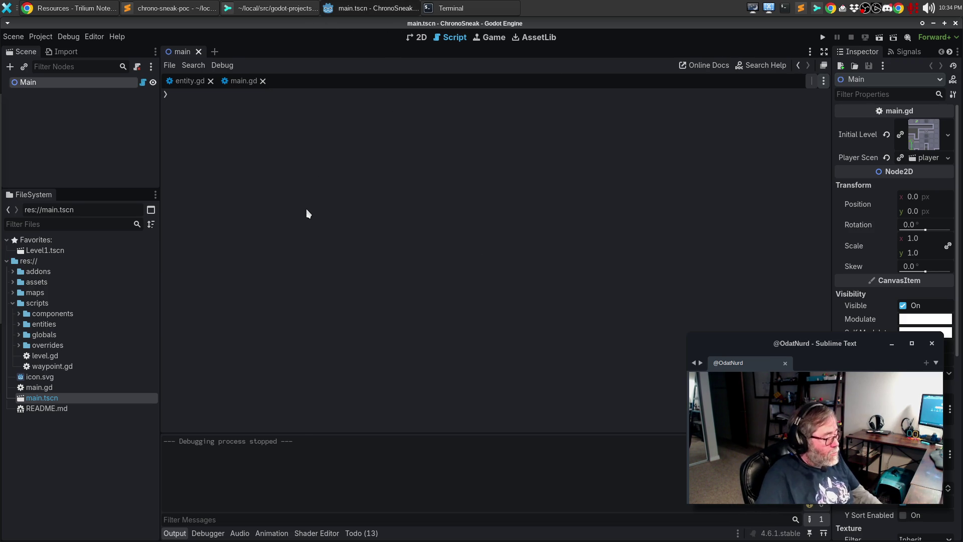
key("F5")
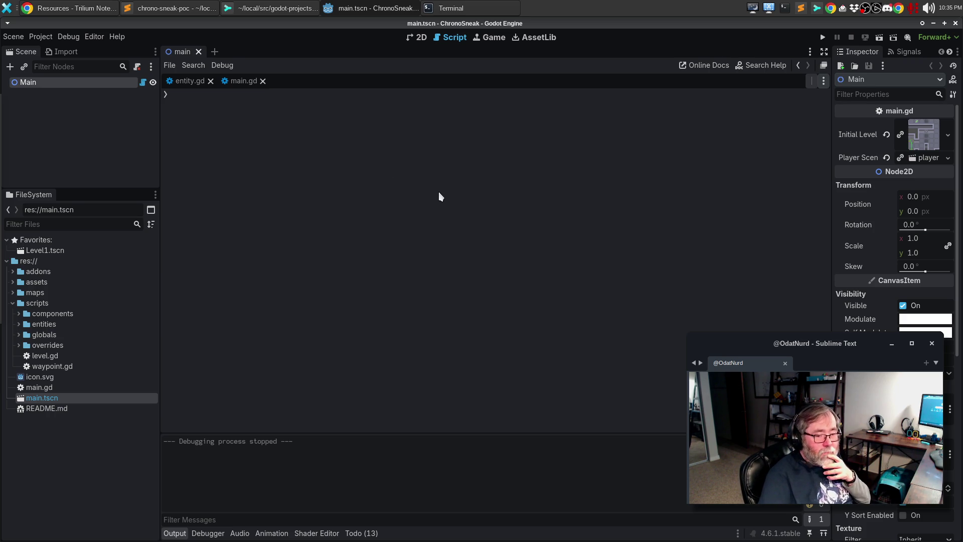
left_click(232, 8)
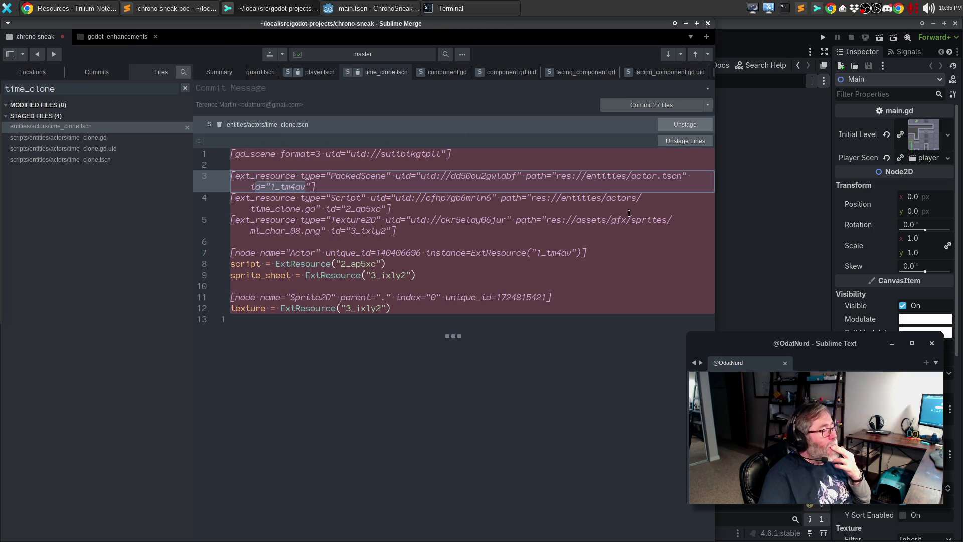
left_click(774, 242)
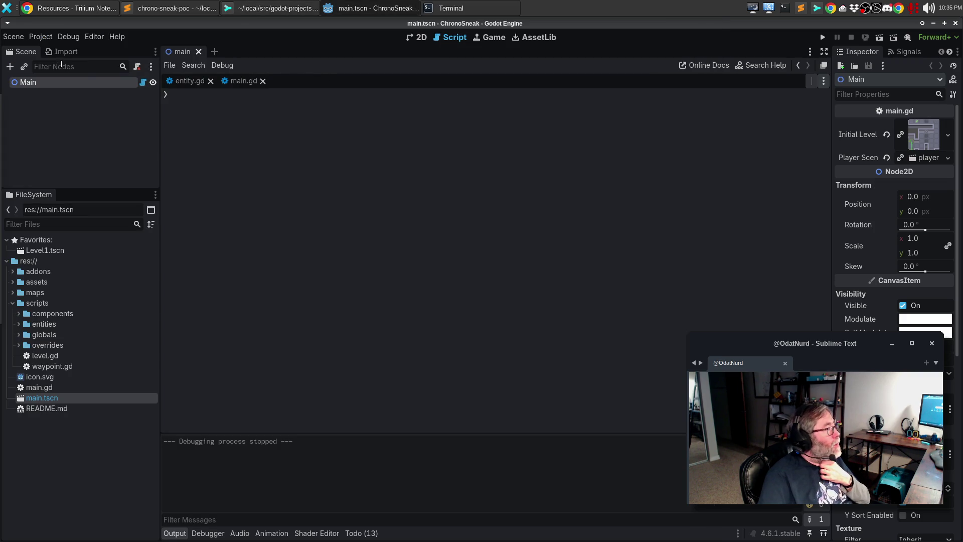
left_click(34, 38)
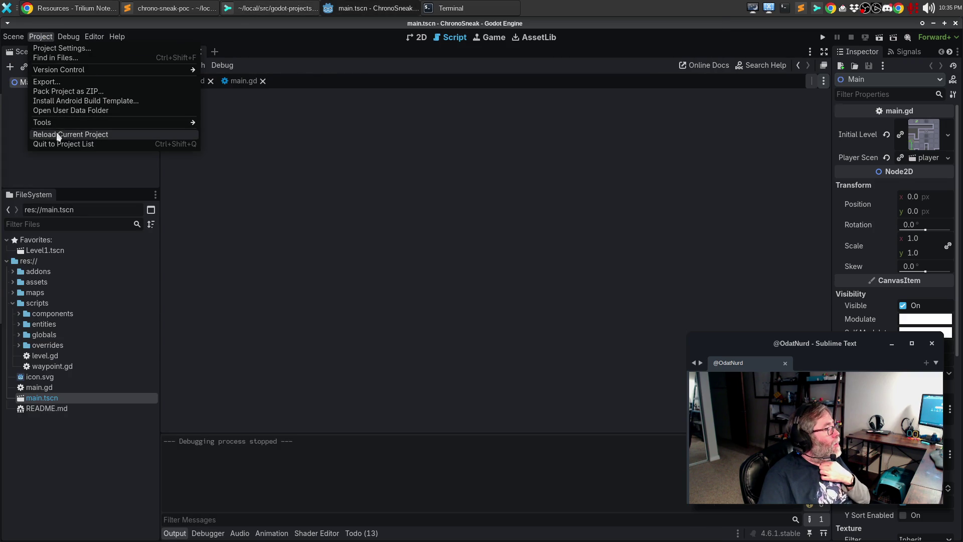
Reload the ChronoSneak project, run it with F5, and move the game window up-left
left_click(37, 134)
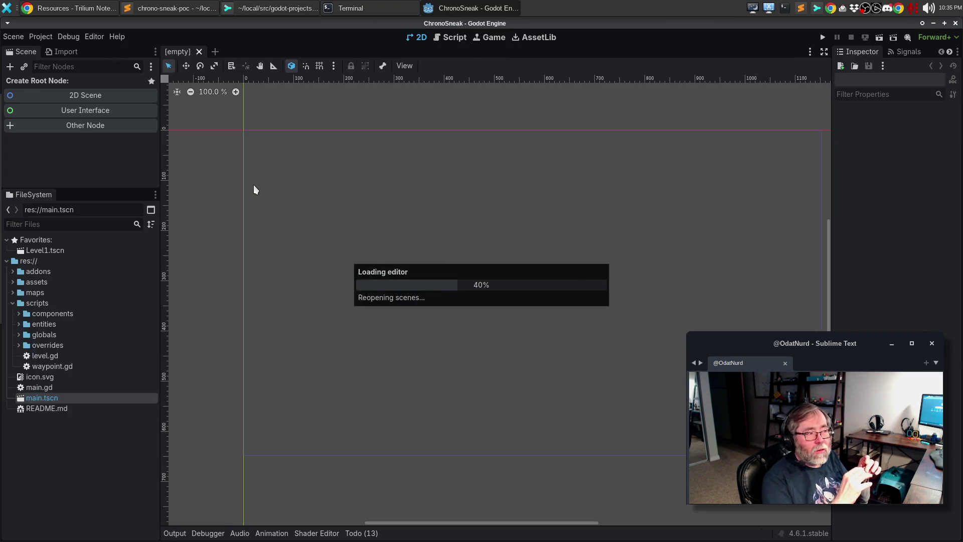
key("F5")
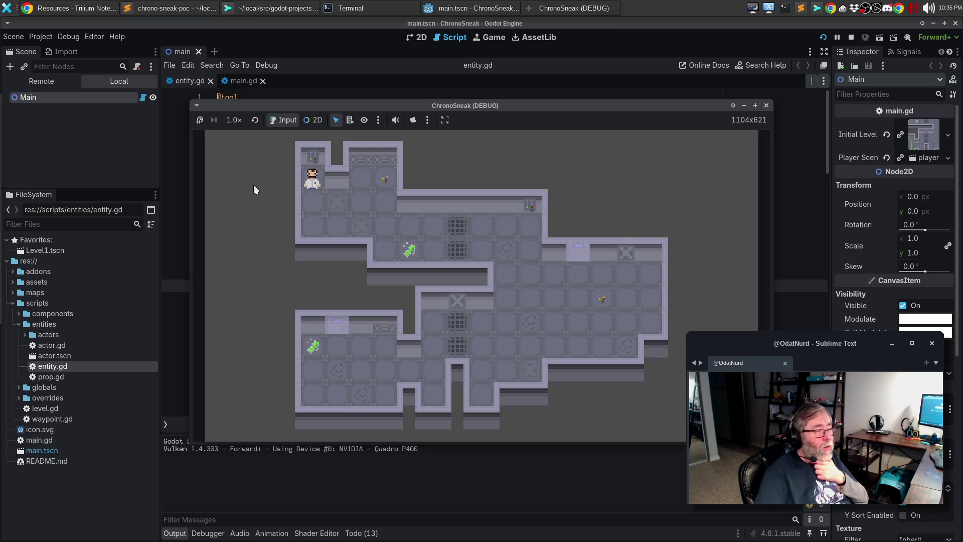
mouse_move(385, 106)
left_mouse_down()
mouse_move(326, 86)
mouse_move(292, 98)
left_mouse_up()
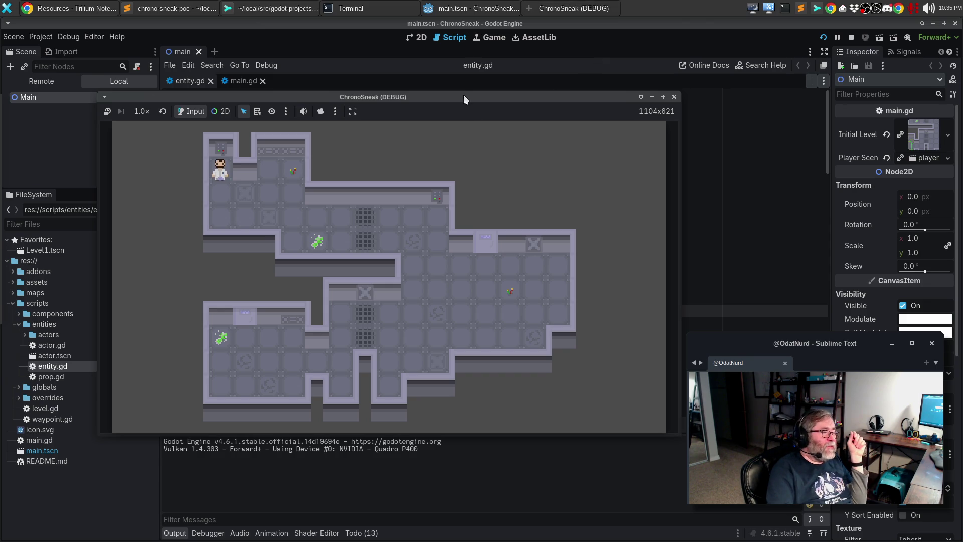
Move the player two tiles down and two tiles right in the running game
key("Down")
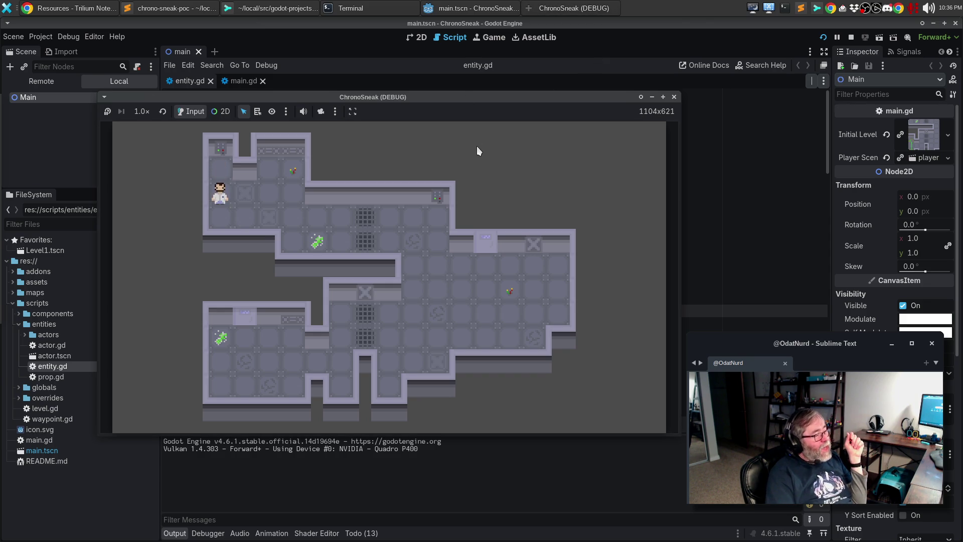
key("Down")
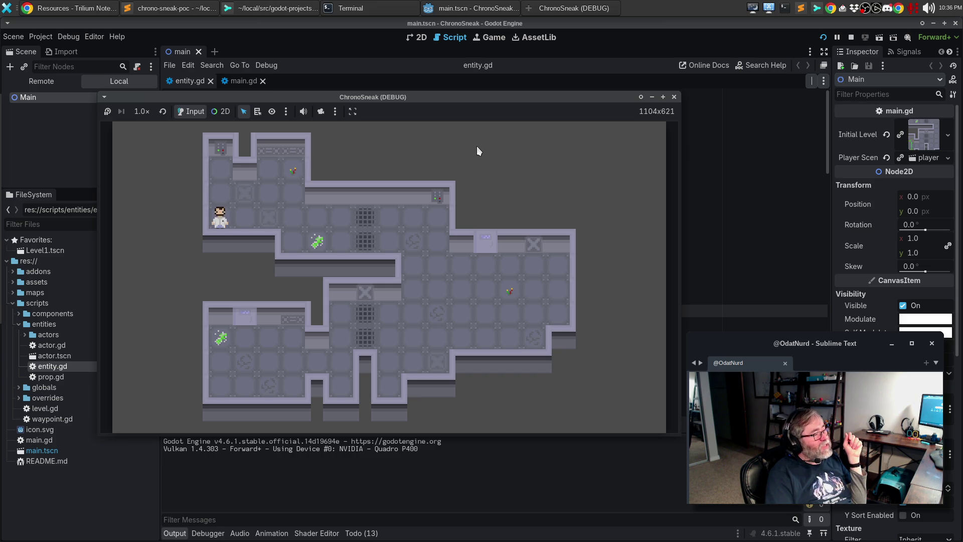
key("Right")
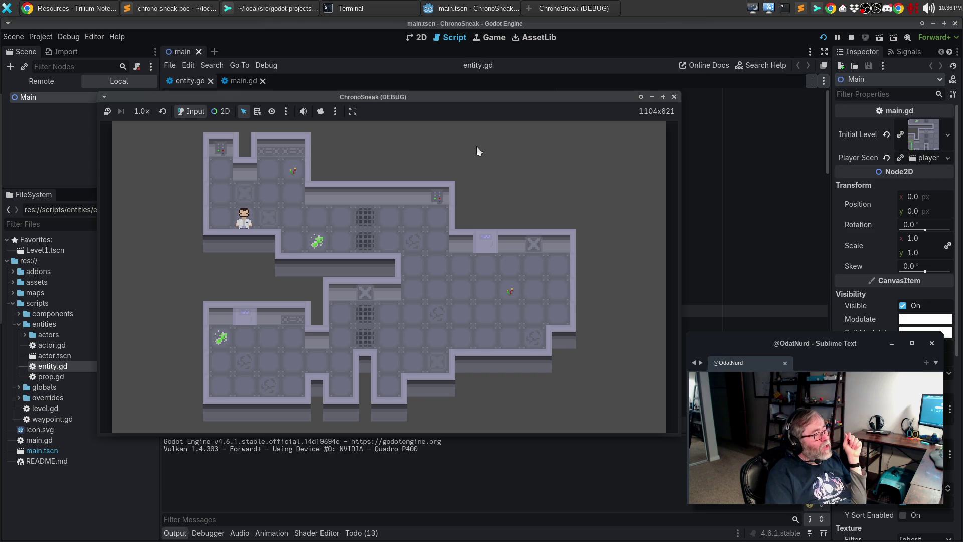
key("Right")
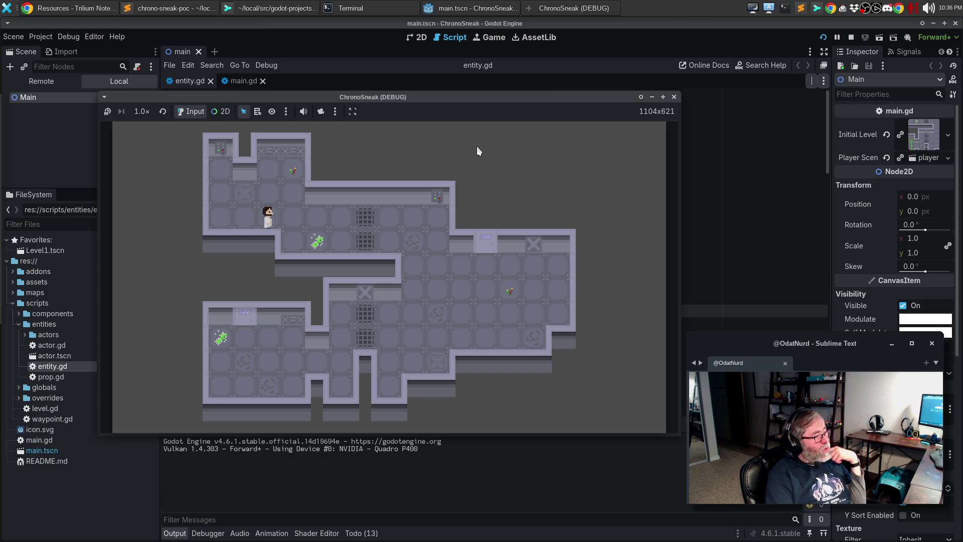